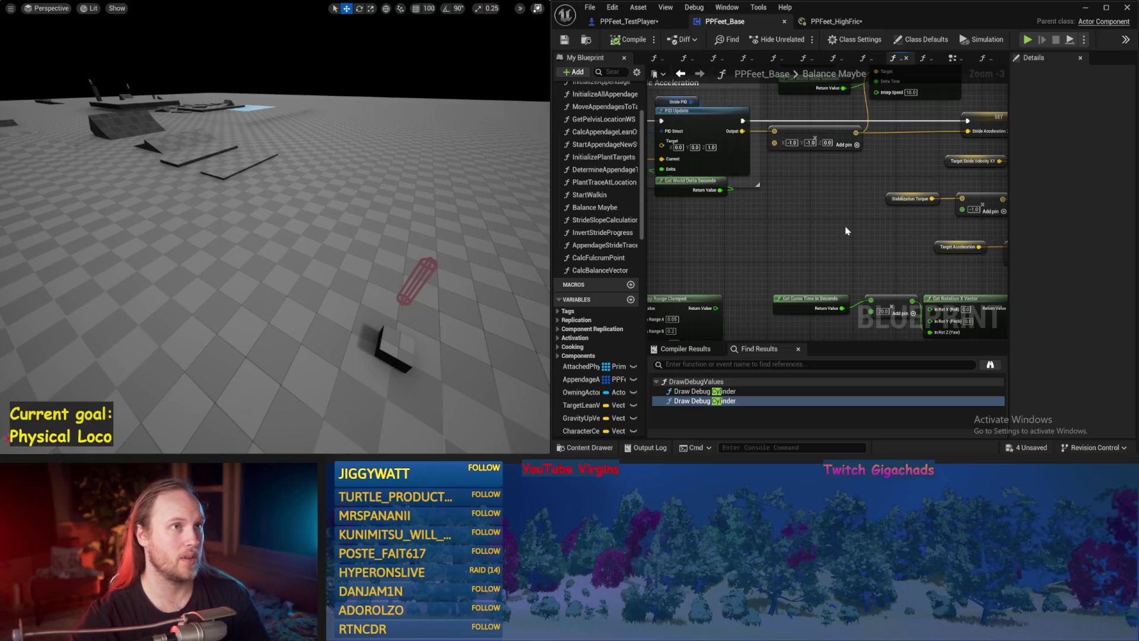
Pan across the Balance Maybe graph to review the nodes from Get Up Vector to the PID update.
{"action": "mouse_move", "coordinate": [800, 243]}
{"action": "left_mouse_down"}
{"action": "mouse_move", "coordinate": [891, 222]}
{"action": "mouse_move", "coordinate": [870, 224]}
{"action": "left_mouse_up"}
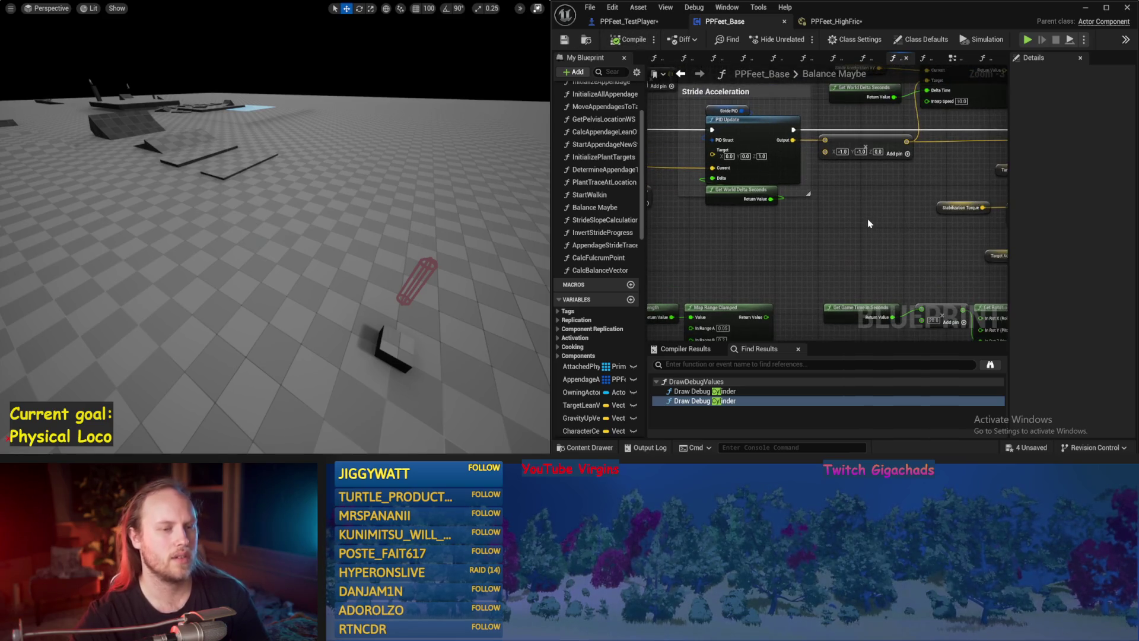
{"action": "left_click_drag", "start_coordinate": [788, 219], "coordinate": [1028, 218]}
{"action": "left_click_drag", "start_coordinate": [764, 238], "coordinate": [851, 259]}
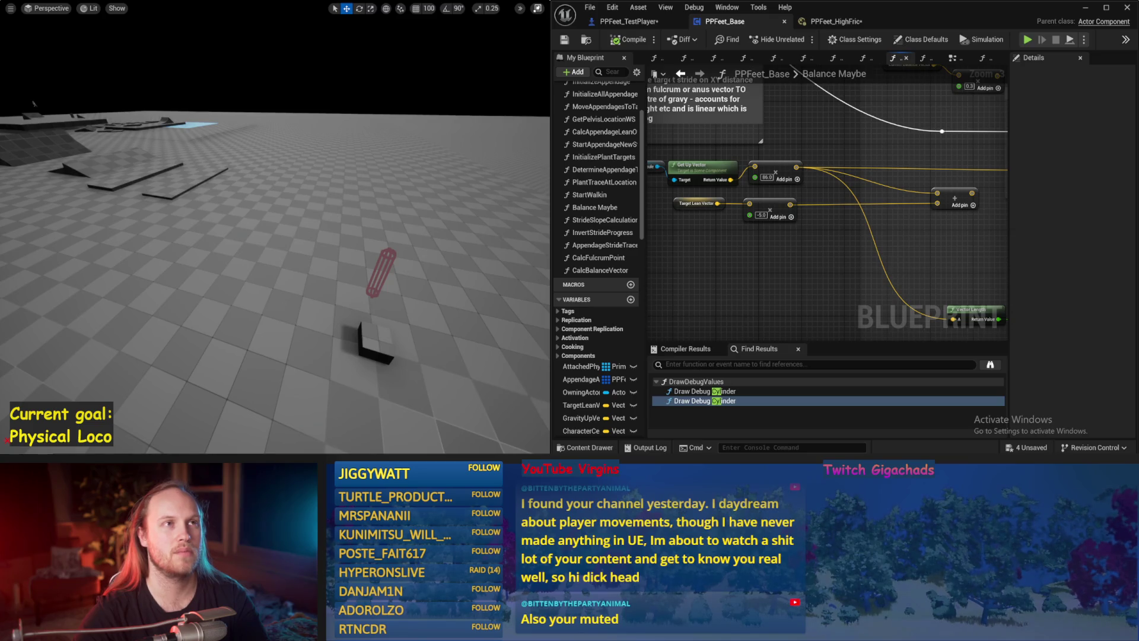
{"action": "scroll", "coordinate": [902, 212], "scroll_direction": "down", "scroll_amount": 3}
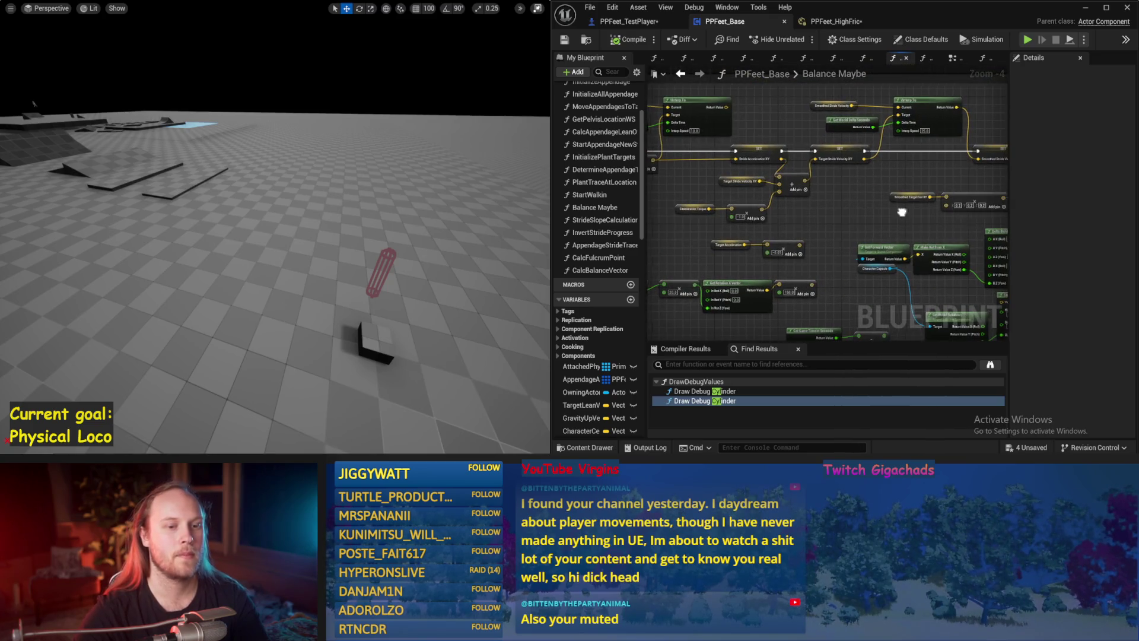
{"action": "left_click_drag", "start_coordinate": [902, 212], "coordinate": [898, 249]}
{"action": "left_click_drag", "start_coordinate": [831, 272], "coordinate": [849, 259]}
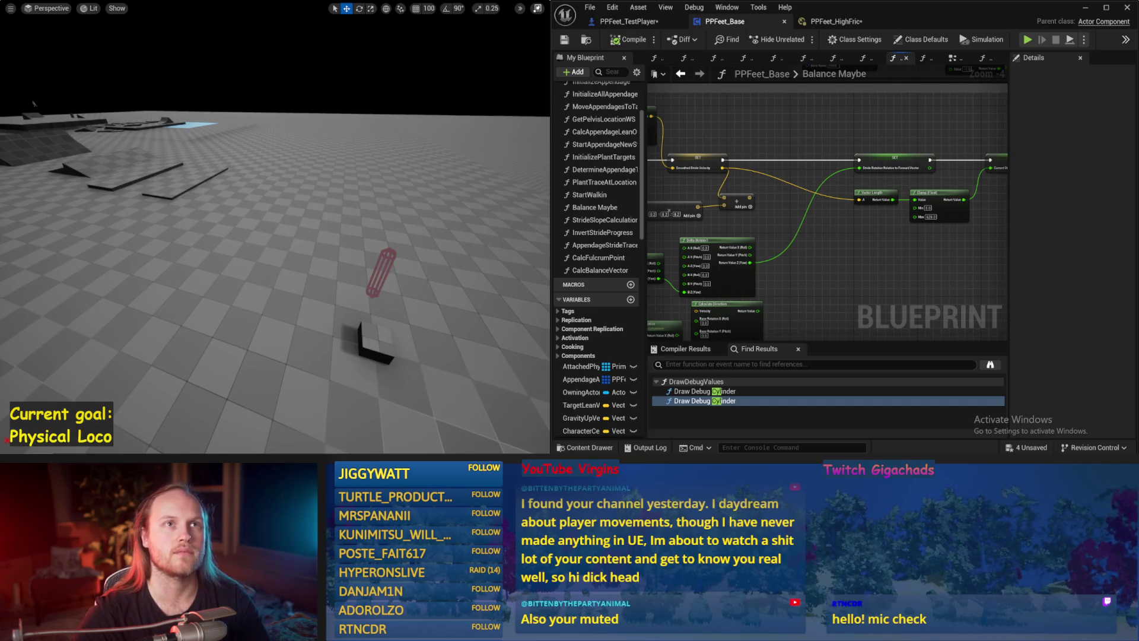
{"action": "mouse_move", "coordinate": [866, 278]}
{"action": "left_mouse_down"}
{"action": "mouse_move", "coordinate": [868, 186]}
{"action": "mouse_move", "coordinate": [848, 234]}
{"action": "mouse_move", "coordinate": [782, 232]}
{"action": "left_mouse_up"}
Select the Delta (Rotator) node and move the Map Range Clamped node lower in the graph.
{"action": "left_click", "coordinate": [748, 198]}
{"action": "left_click_drag", "start_coordinate": [870, 223], "coordinate": [880, 270]}
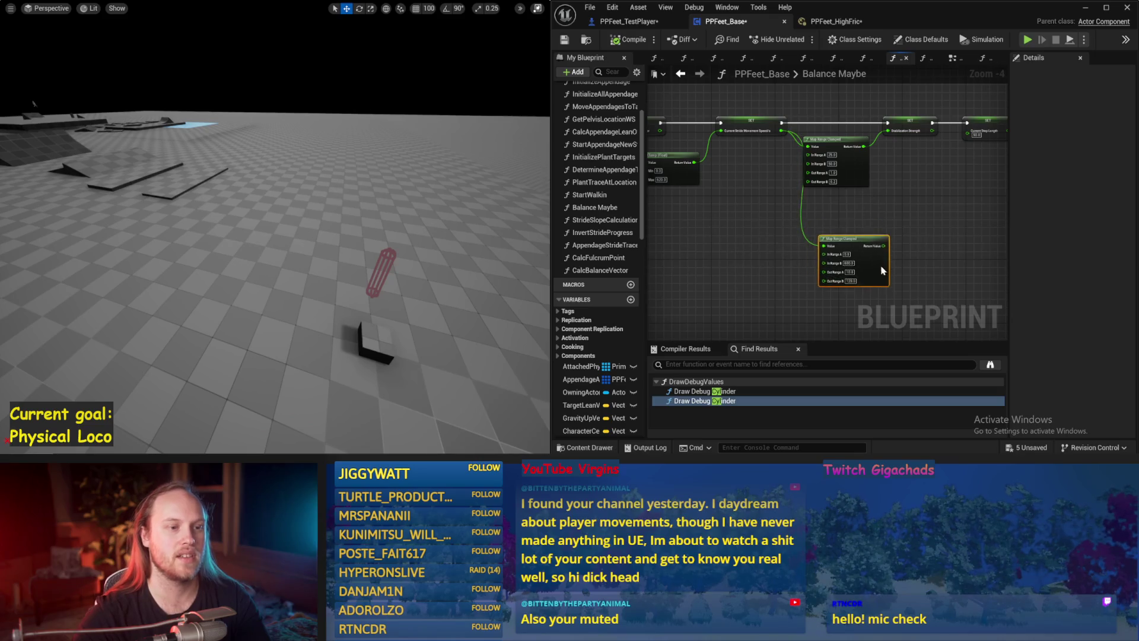
{"action": "scroll", "coordinate": [765, 201], "scroll_direction": "up", "scroll_amount": 2}
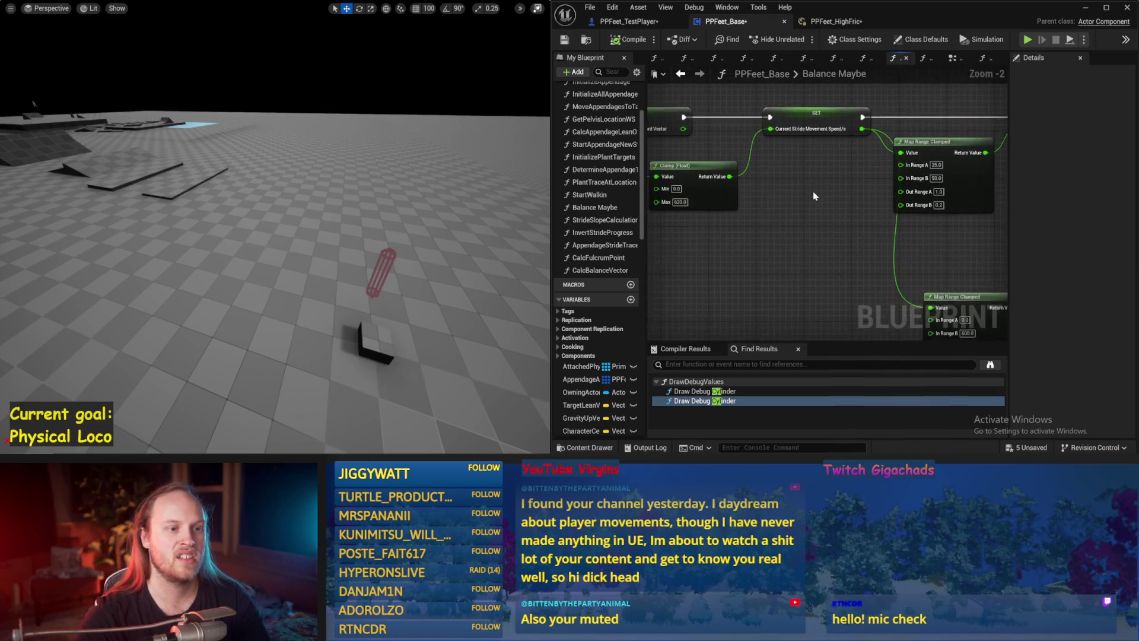
{"action": "scroll", "coordinate": [813, 196], "scroll_direction": "down", "scroll_amount": 1}
{"action": "left_click_drag", "start_coordinate": [814, 223], "coordinate": [889, 183]}
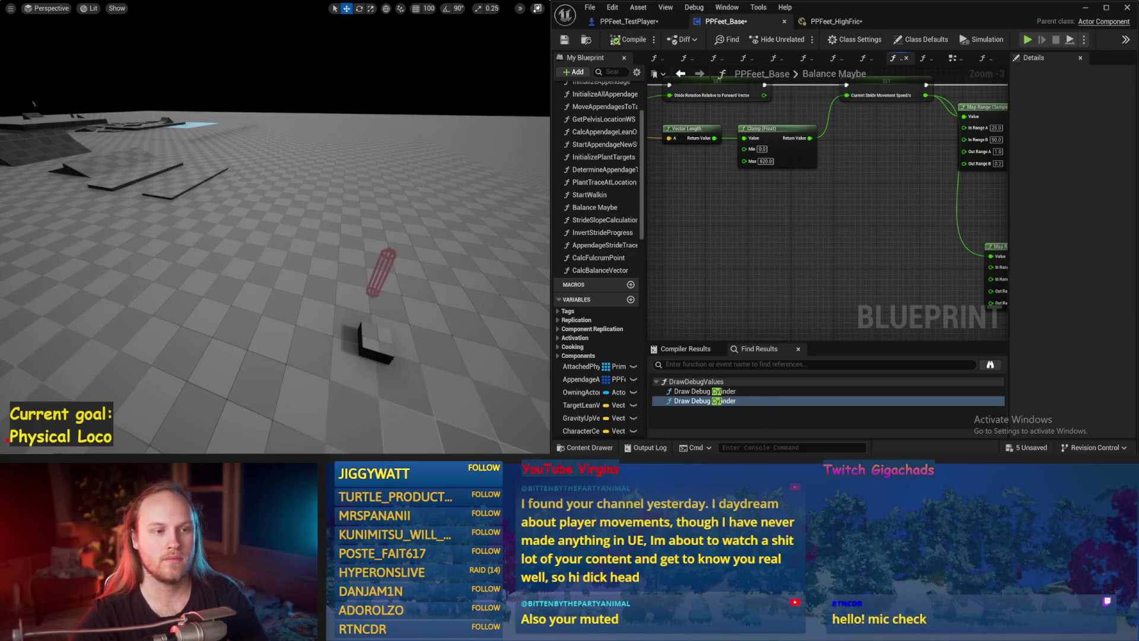
{"action": "scroll", "coordinate": [923, 200], "scroll_direction": "down", "scroll_amount": 2}
{"action": "left_click_drag", "start_coordinate": [923, 200], "coordinate": [955, 195]}
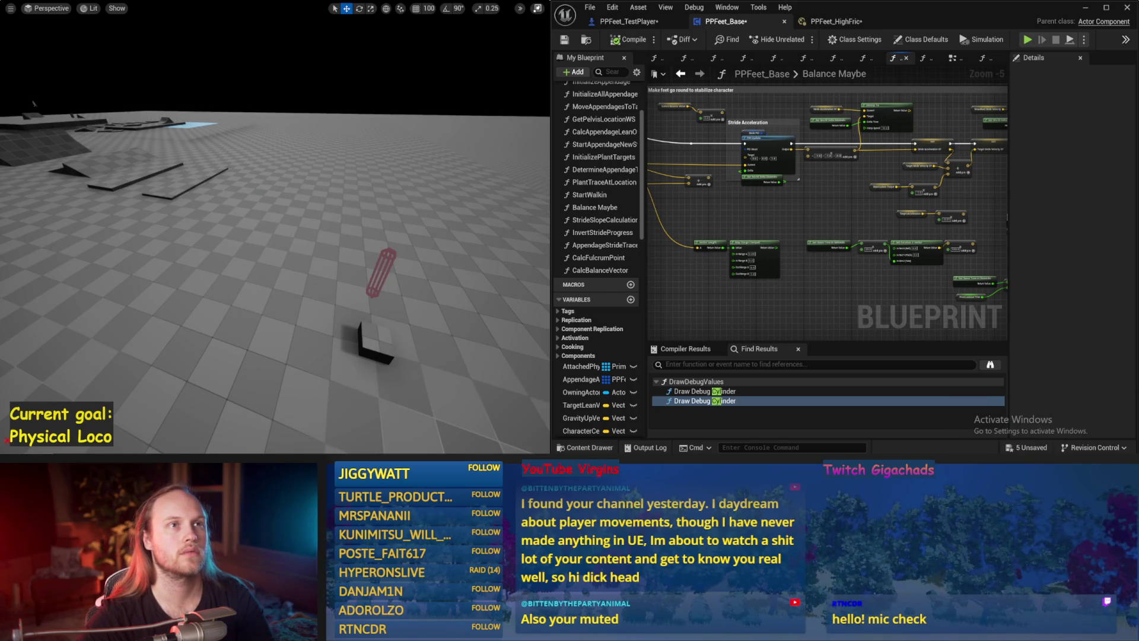
Run the simulation twice to test the current balance logic.
{"action": "mouse_move", "coordinate": [910, 243]}
{"action": "left_mouse_down"}
{"action": "mouse_move", "coordinate": [1136, 260]}
{"action": "mouse_move", "coordinate": [1089, 251]}
{"action": "left_mouse_up"}
{"action": "left_click_drag", "start_coordinate": [351, 264], "coordinate": [351, 263]}
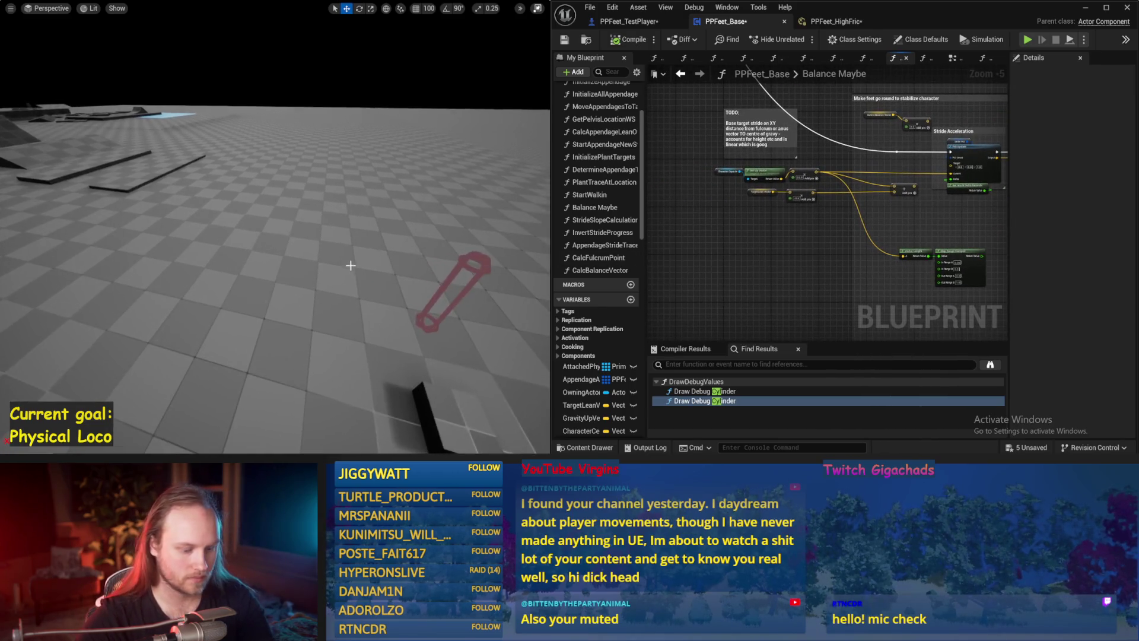
{"action": "key", "text": "alt+p"}
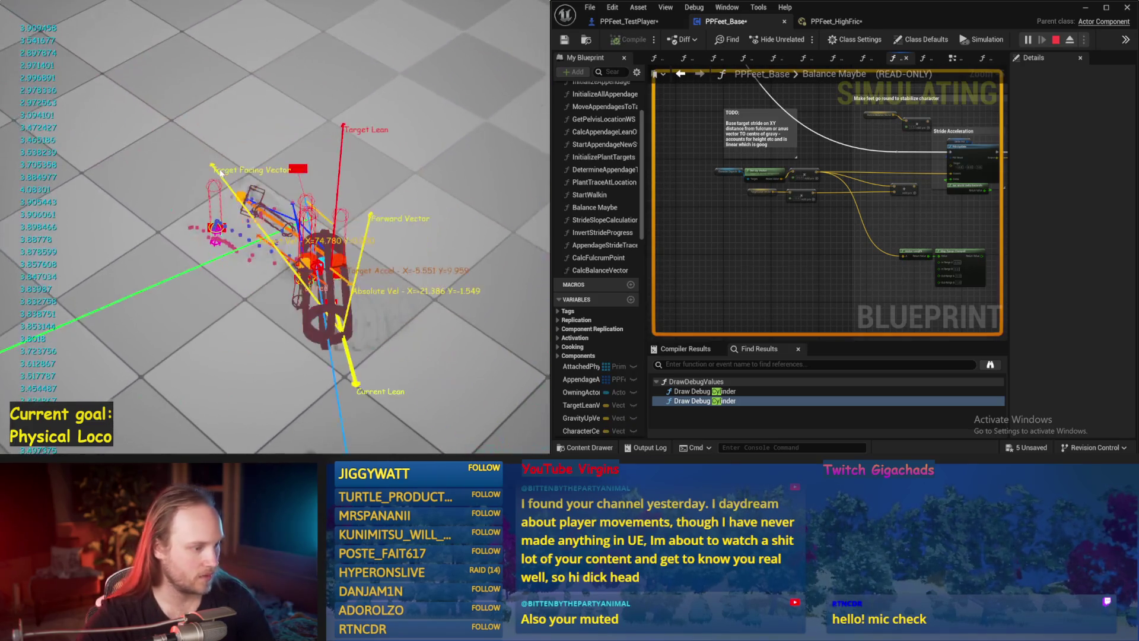
{"action": "key", "text": "Escape"}
{"action": "key", "text": "alt+p"}
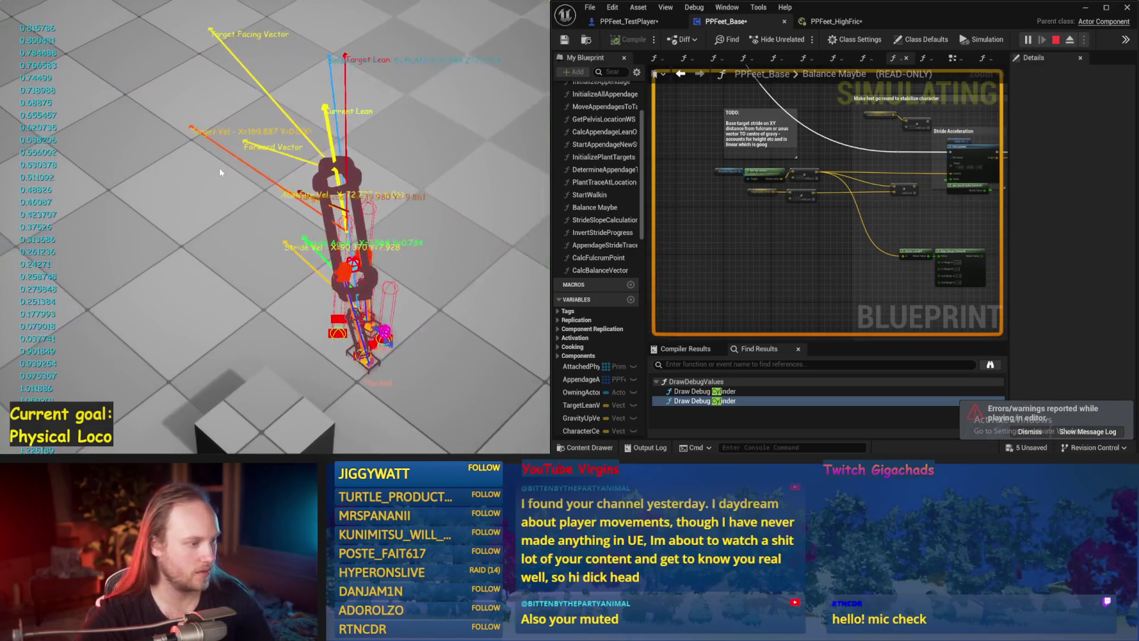
{"action": "key", "text": "Escape"}
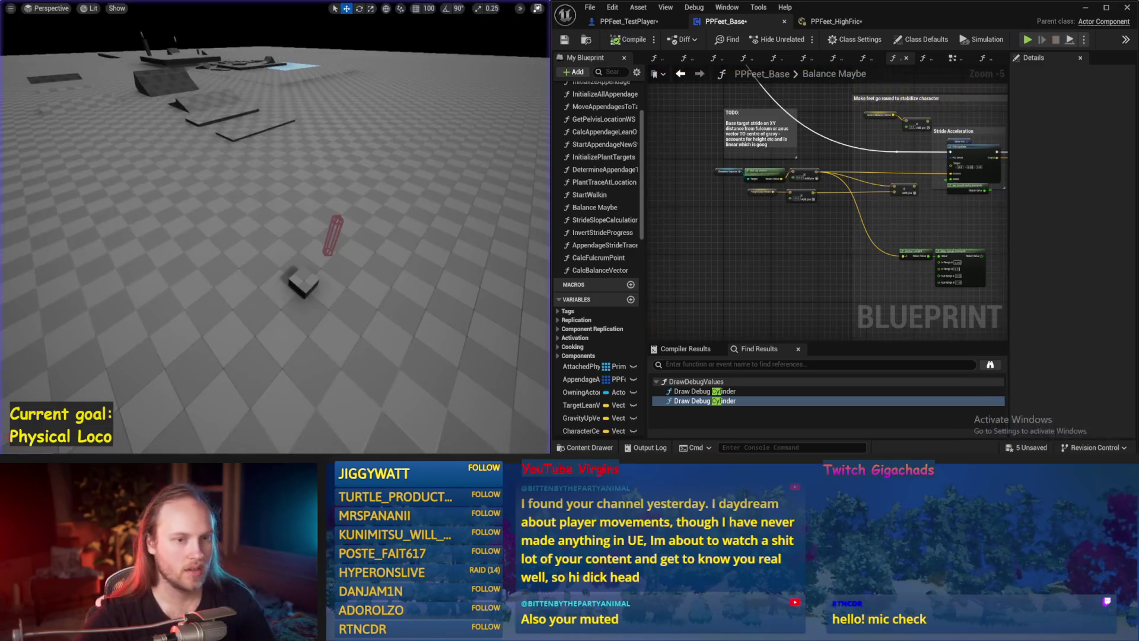
Set Current Step Length to 20 on the SET node and test it in simulation.
{"action": "scroll", "coordinate": [748, 227], "scroll_direction": "up", "scroll_amount": 2}
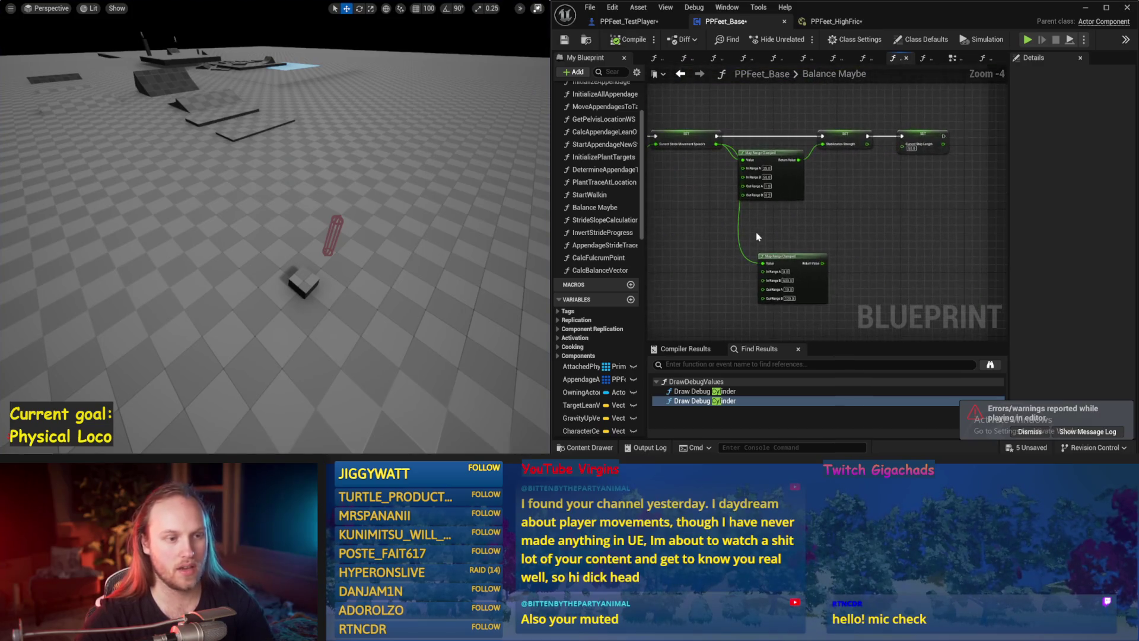
{"action": "left_click_drag", "start_coordinate": [844, 199], "coordinate": [790, 168]}
{"action": "left_click_drag", "start_coordinate": [806, 226], "coordinate": [779, 276]}
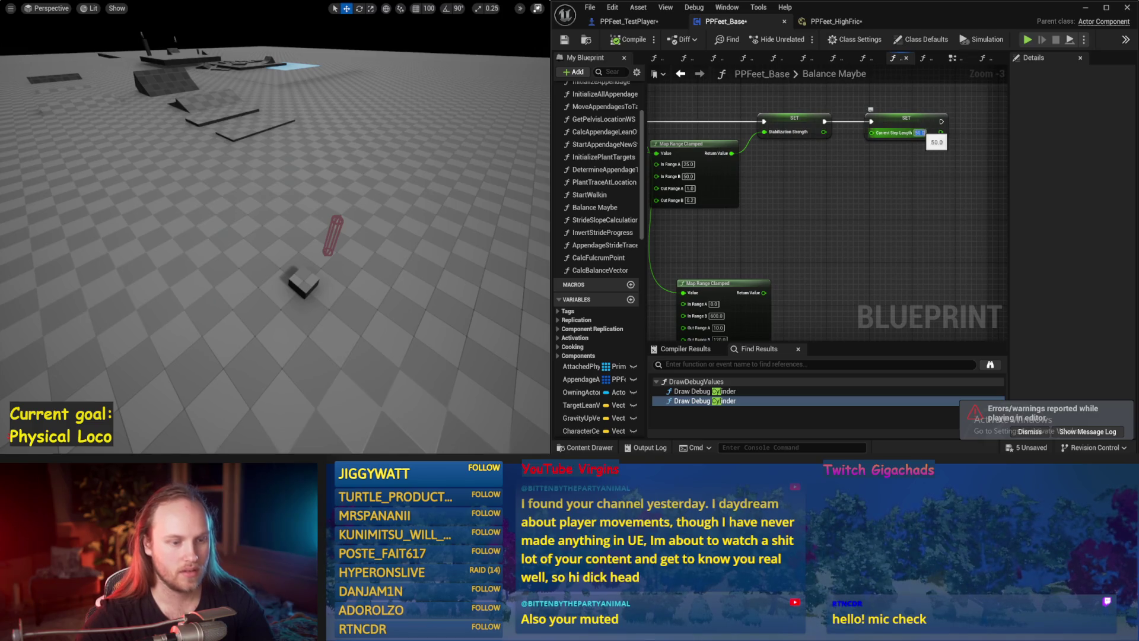
{"action": "type", "text": "0"}
{"action": "left_click", "coordinate": [389, 203]}
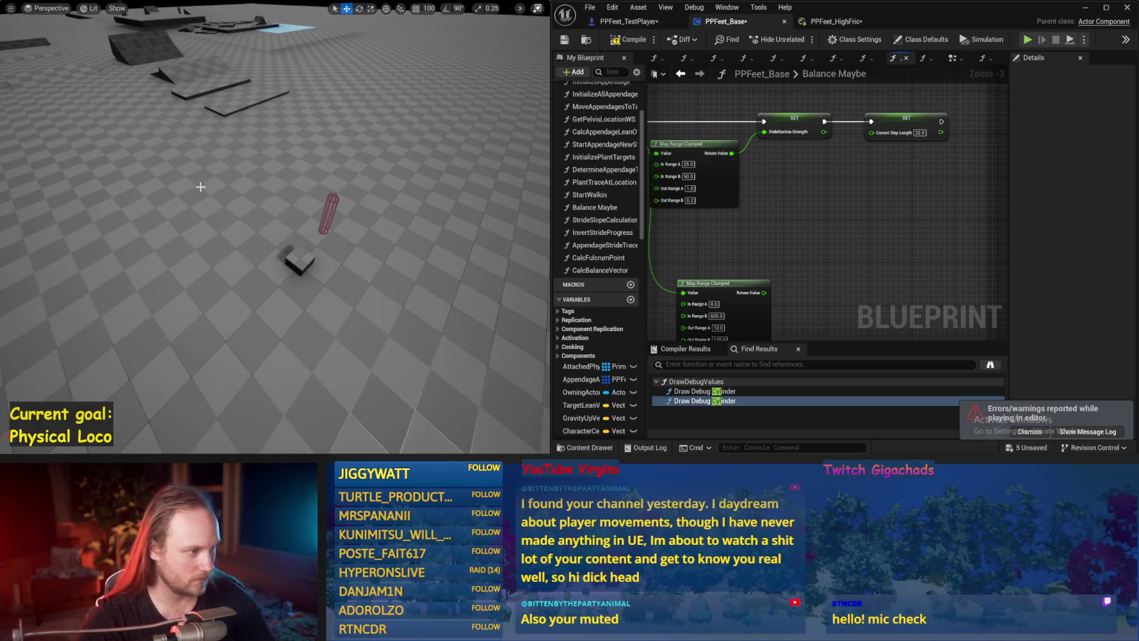
{"action": "key", "text": "alt+p"}
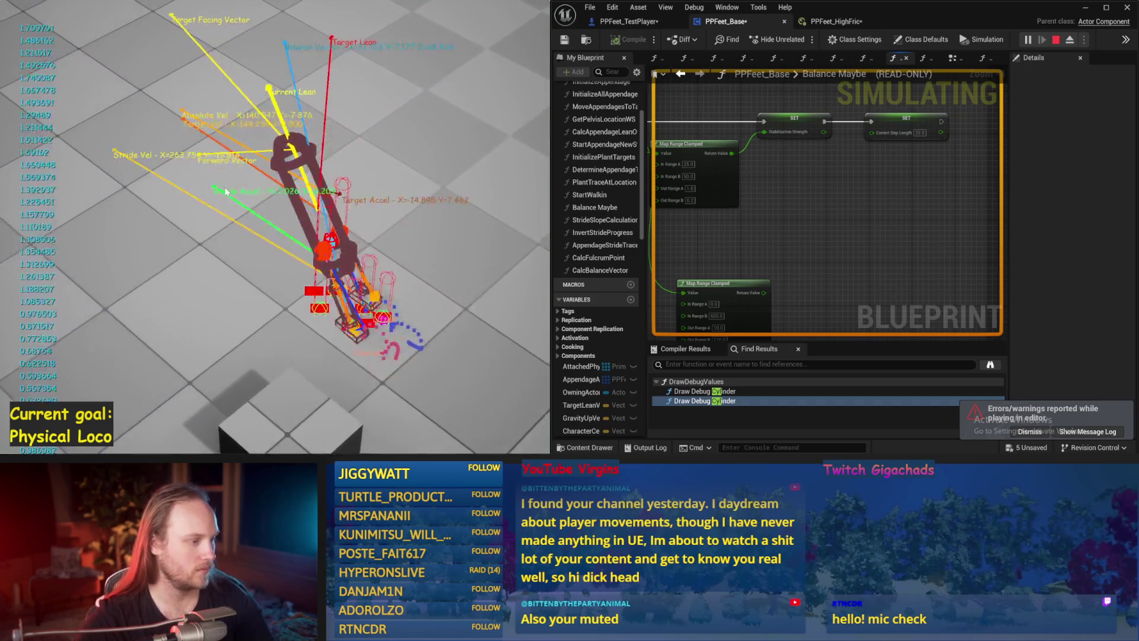
{"action": "key", "text": "Escape"}
{"action": "key", "text": "alt+p"}
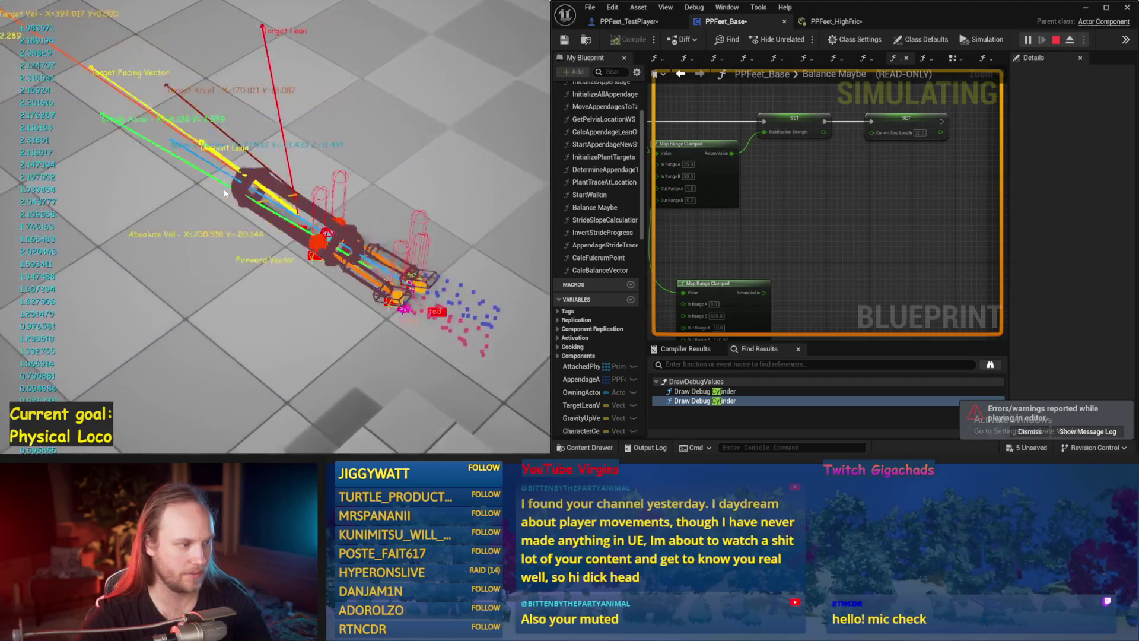
{"action": "key", "text": "Escape"}
Set the lower Map Range Clamped Out Range B to 40, wire it into Current Step Length, and simulate.
{"action": "left_click", "coordinate": [920, 132]}
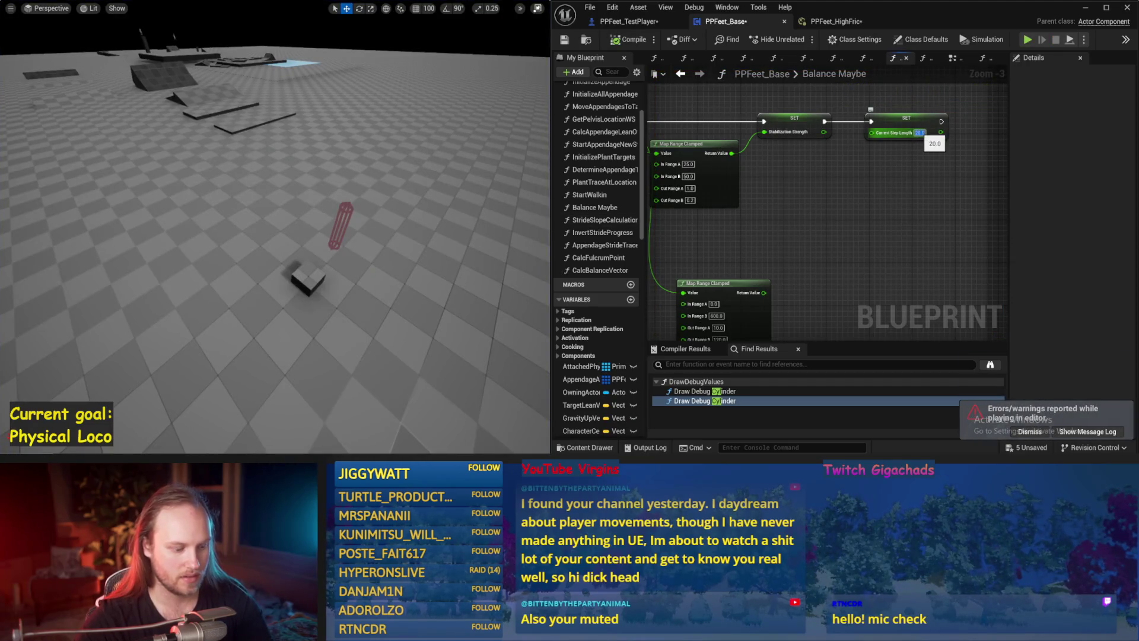
{"action": "left_click_drag", "start_coordinate": [815, 261], "coordinate": [817, 199]}
{"action": "type", "text": "40"}
{"action": "key", "text": "Return"}
{"action": "mouse_move", "coordinate": [764, 236]}
{"action": "left_mouse_down"}
{"action": "mouse_move", "coordinate": [864, 183]}
{"action": "mouse_move", "coordinate": [870, 156]}
{"action": "left_mouse_up"}
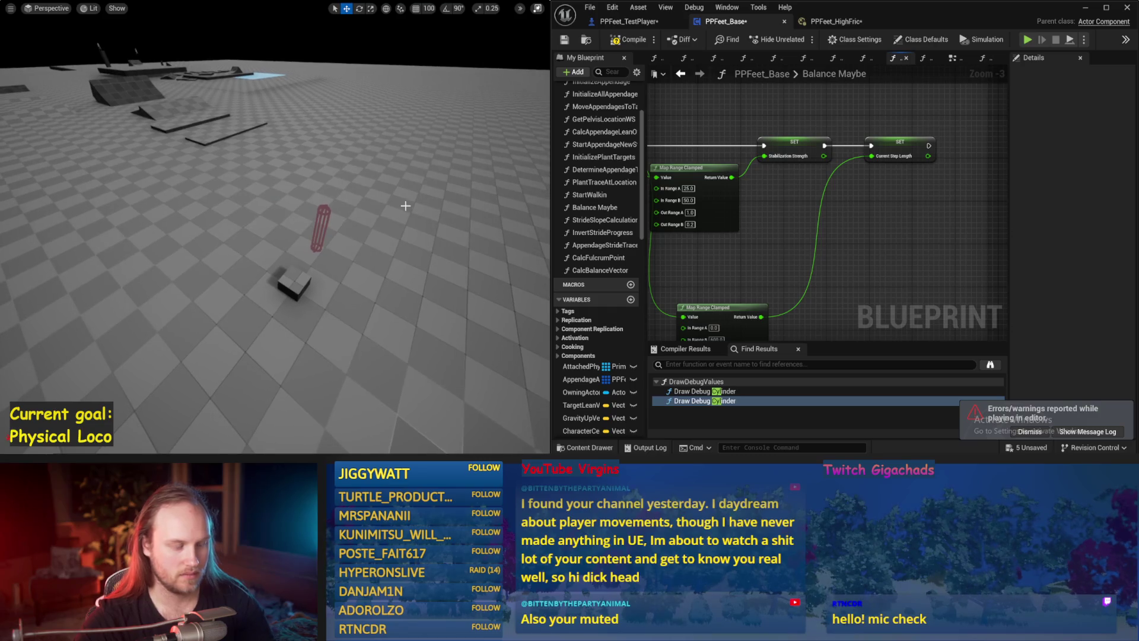
{"action": "key", "text": "alt+p"}
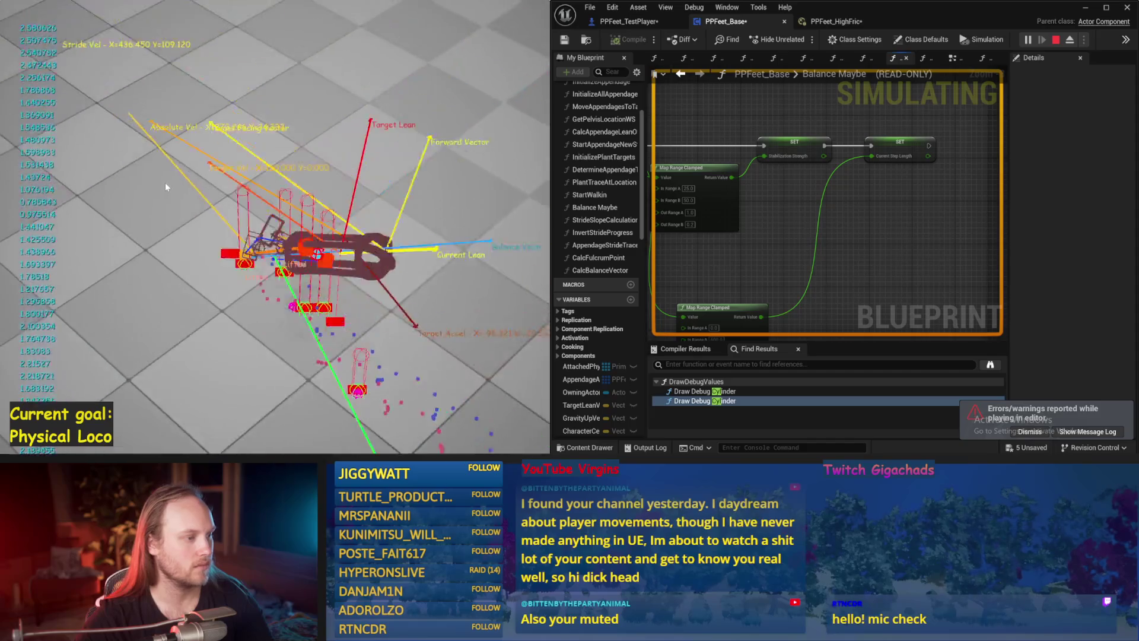
{"action": "key", "text": "Escape"}
{"action": "scroll", "coordinate": [940, 245], "scroll_direction": "down", "scroll_amount": 3}
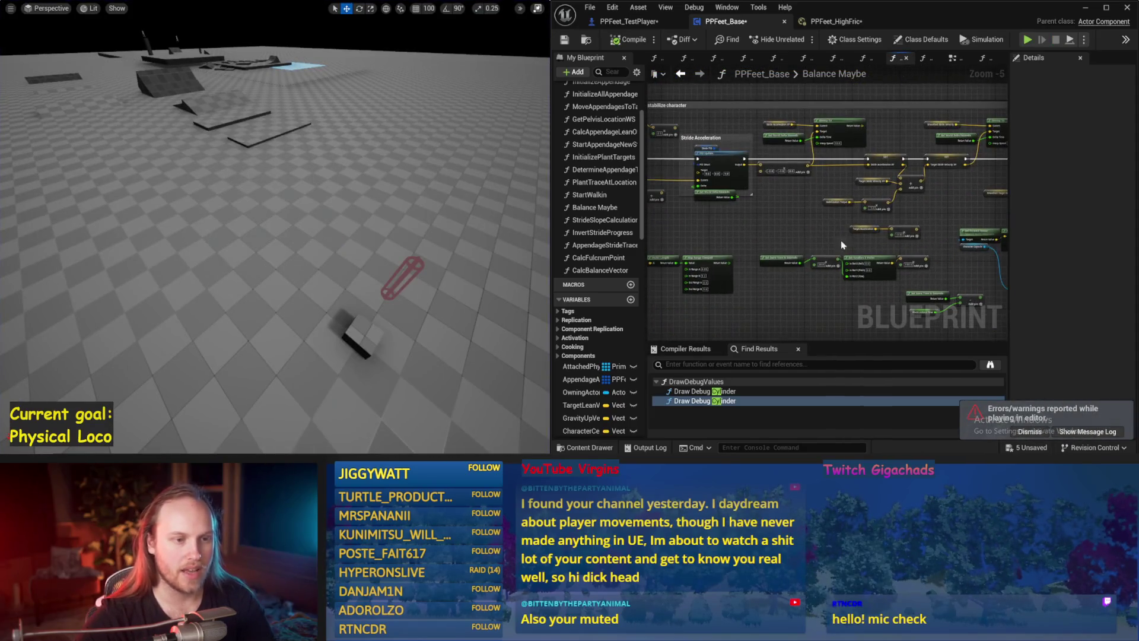
Tidy the TODO comment and Get Up Vector nodes, then compile and save PPFeet_Base.
{"action": "key", "text": "ctrl+s"}
{"action": "scroll", "coordinate": [838, 274], "scroll_direction": "up", "scroll_amount": 1}
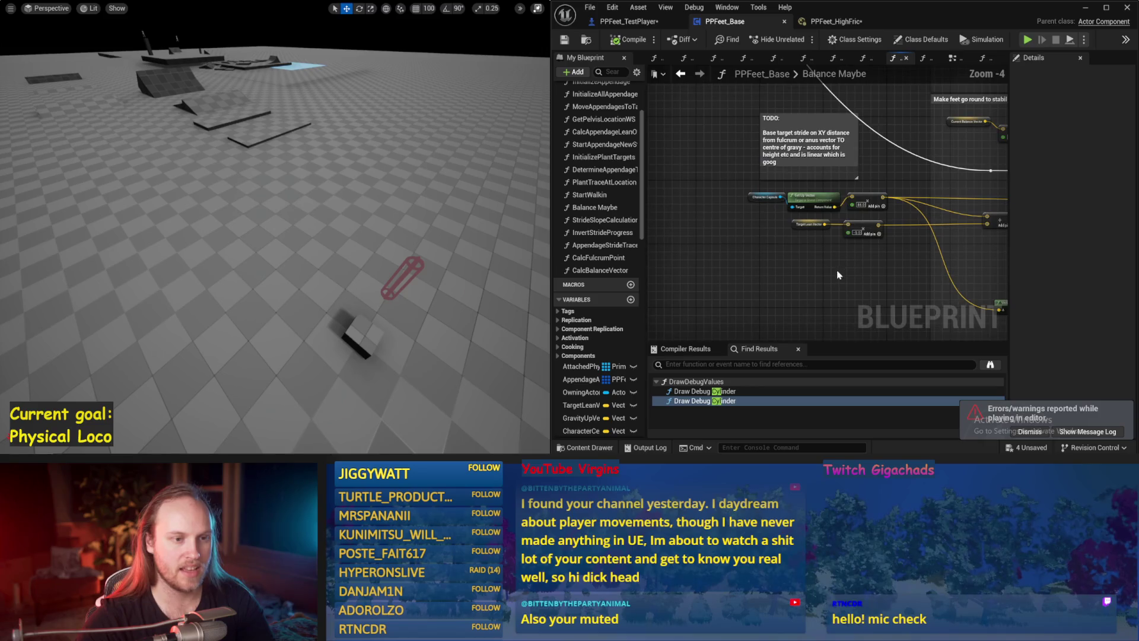
{"action": "mouse_move", "coordinate": [818, 177]}
{"action": "left_mouse_down"}
{"action": "mouse_move", "coordinate": [762, 138]}
{"action": "mouse_move", "coordinate": [745, 214]}
{"action": "left_mouse_up"}
{"action": "left_click_drag", "start_coordinate": [813, 198], "coordinate": [757, 197]}
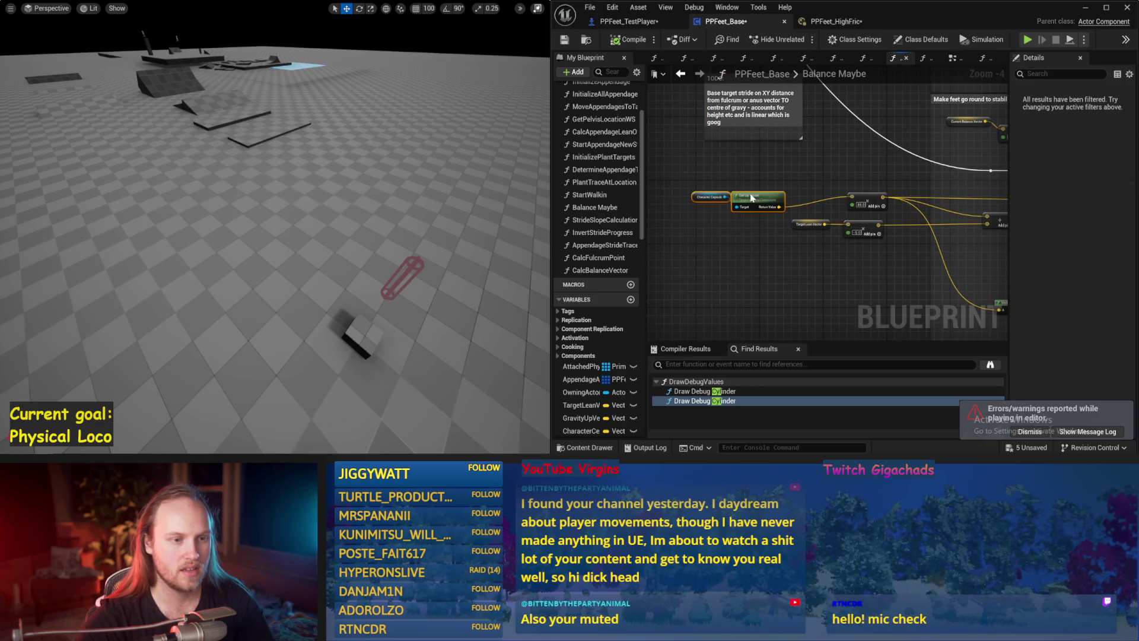
{"action": "left_click", "coordinate": [629, 46]}
{"action": "left_click", "coordinate": [566, 41]}
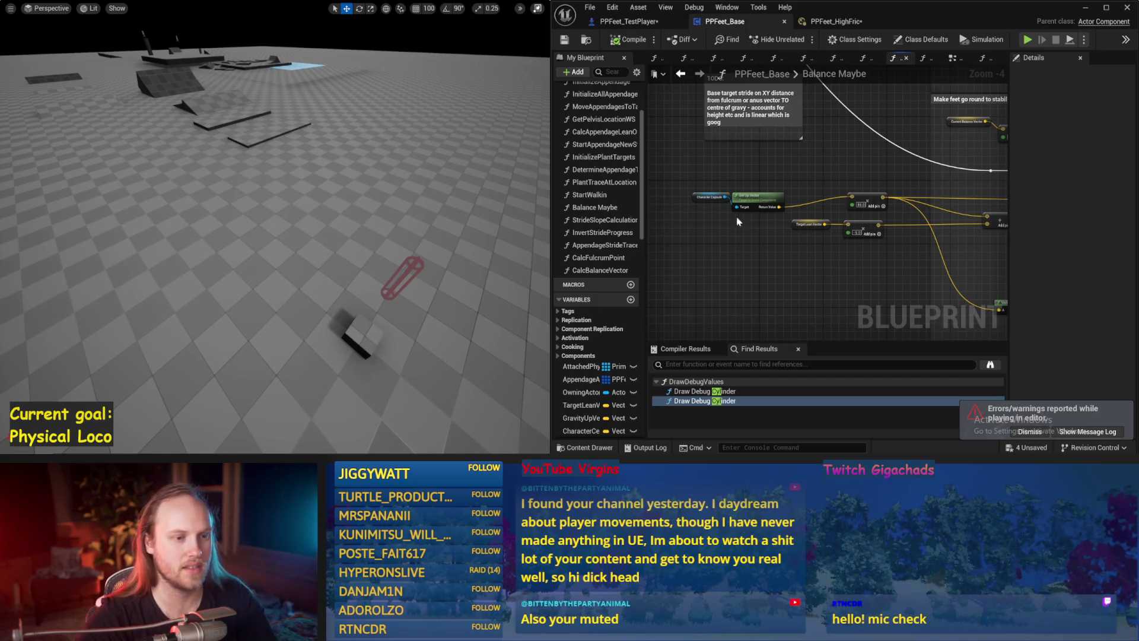
Add a Break Vector node on the up vector output.
{"action": "mouse_move", "coordinate": [758, 196]}
{"action": "left_mouse_down"}
{"action": "mouse_move", "coordinate": [738, 174]}
{"action": "mouse_move", "coordinate": [736, 285]}
{"action": "mouse_move", "coordinate": [712, 280]}
{"action": "left_mouse_up"}
{"action": "left_click", "coordinate": [688, 173]}
{"action": "scroll", "coordinate": [704, 208], "scroll_direction": "up", "scroll_amount": 2}
{"action": "type", "text": "break"}
{"action": "key", "text": "Return"}
Try an Atan2 (Degrees) node on Break Vector's Z output, then delete it.
{"action": "scroll", "coordinate": [735, 249], "scroll_direction": "up", "scroll_amount": 2}
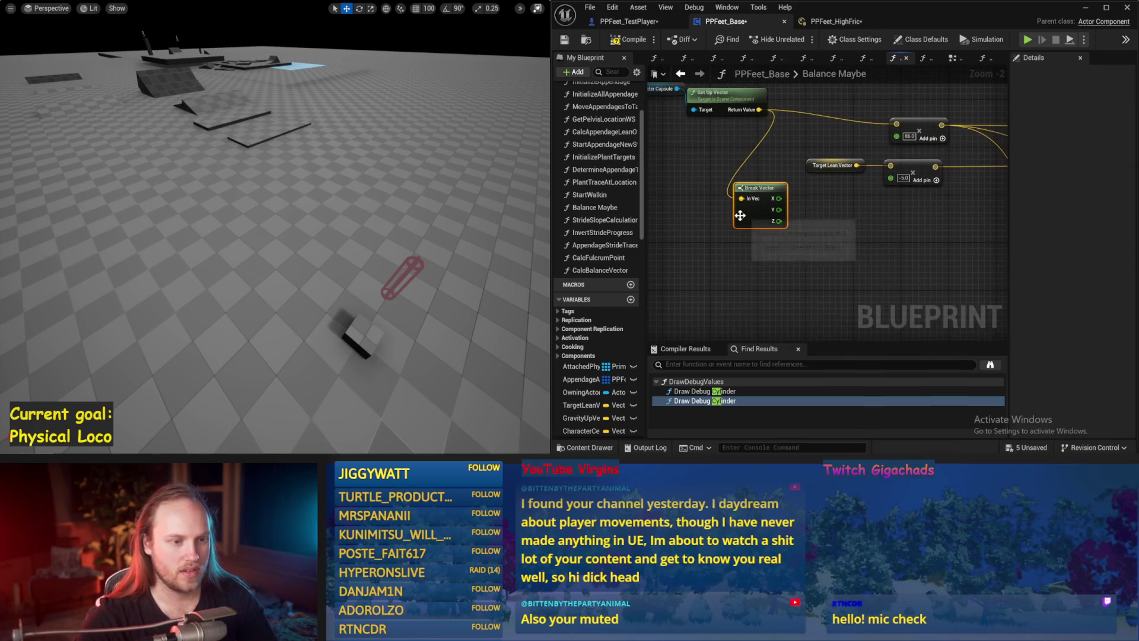
{"action": "left_click_drag", "start_coordinate": [753, 239], "coordinate": [783, 249]}
{"action": "type", "text": "atan"}
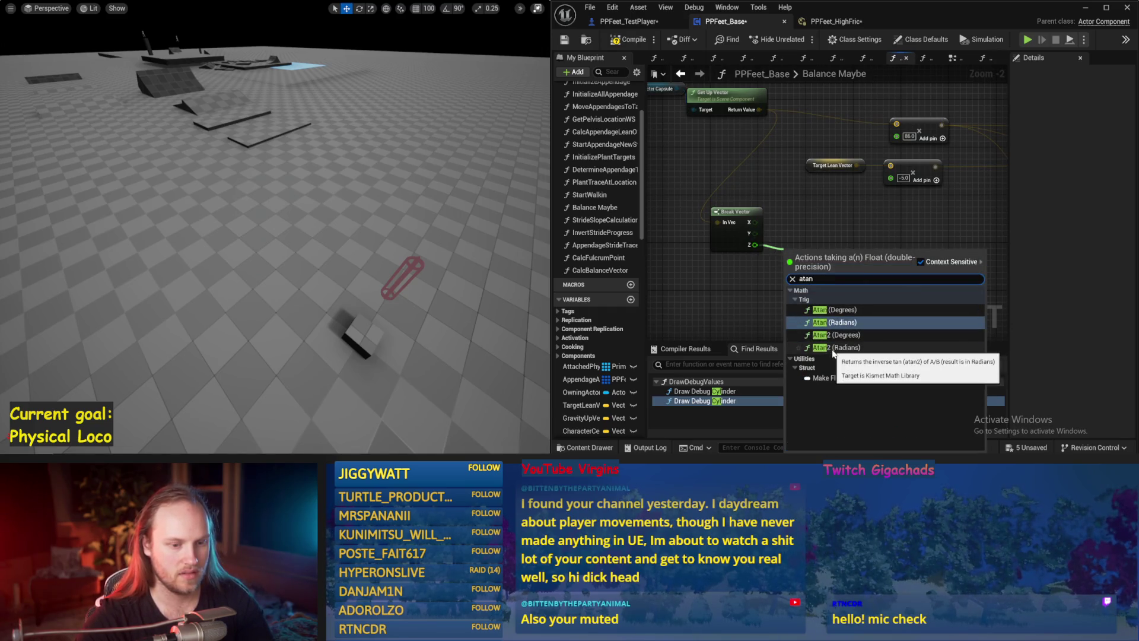
{"action": "left_click", "coordinate": [841, 334]}
{"action": "mouse_move", "coordinate": [837, 307]}
{"action": "left_mouse_down"}
{"action": "mouse_move", "coordinate": [762, 303]}
{"action": "mouse_move", "coordinate": [746, 249]}
{"action": "mouse_move", "coordinate": [807, 258]}
{"action": "left_mouse_up"}
{"action": "key", "text": "Delete"}
Add an Atan (Degrees) node wired to Z, then pull Z into an Asin (Degrees) node.
{"action": "type", "text": "atan"}
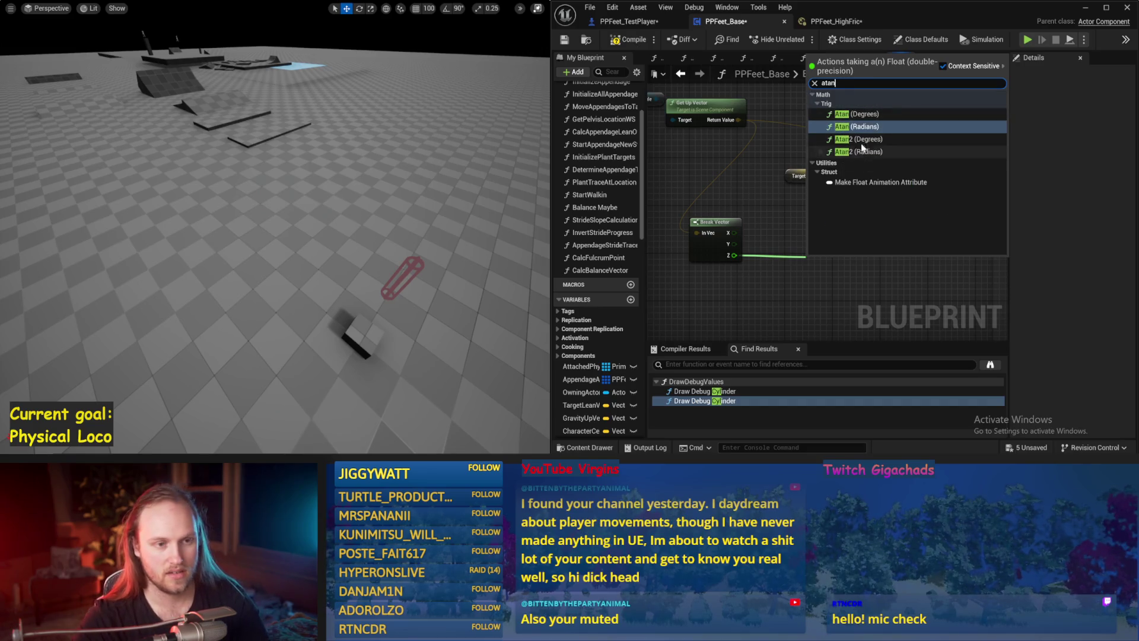
{"action": "left_click", "coordinate": [863, 114]}
{"action": "left_click_drag", "start_coordinate": [846, 252], "coordinate": [828, 247]}
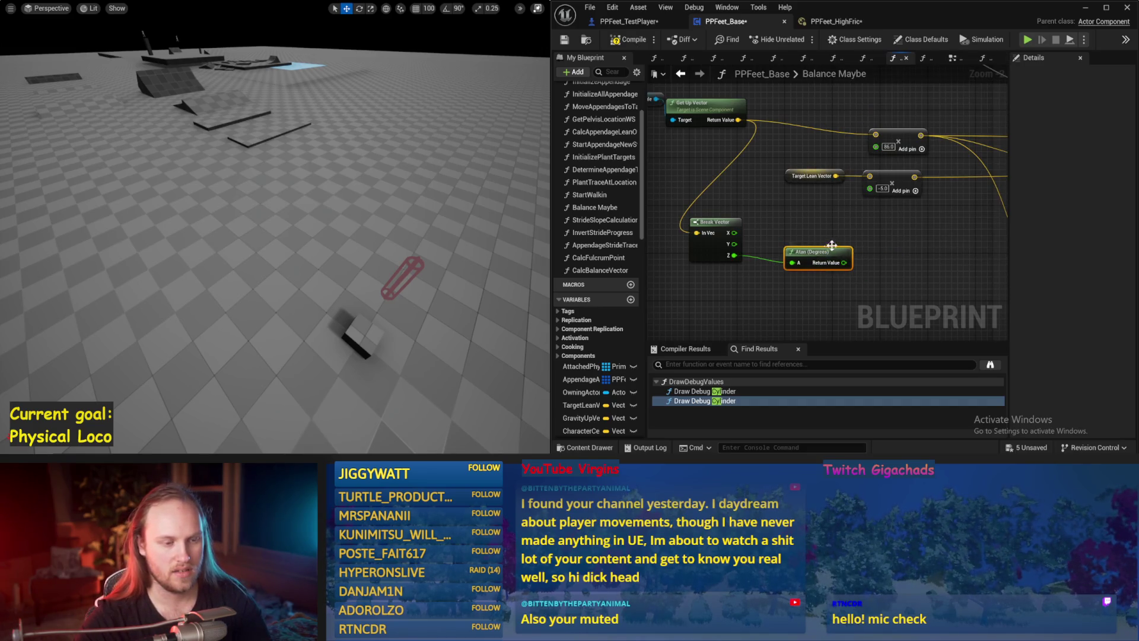
{"action": "left_click_drag", "start_coordinate": [736, 256], "coordinate": [758, 273]}
{"action": "type", "text": "asin"}
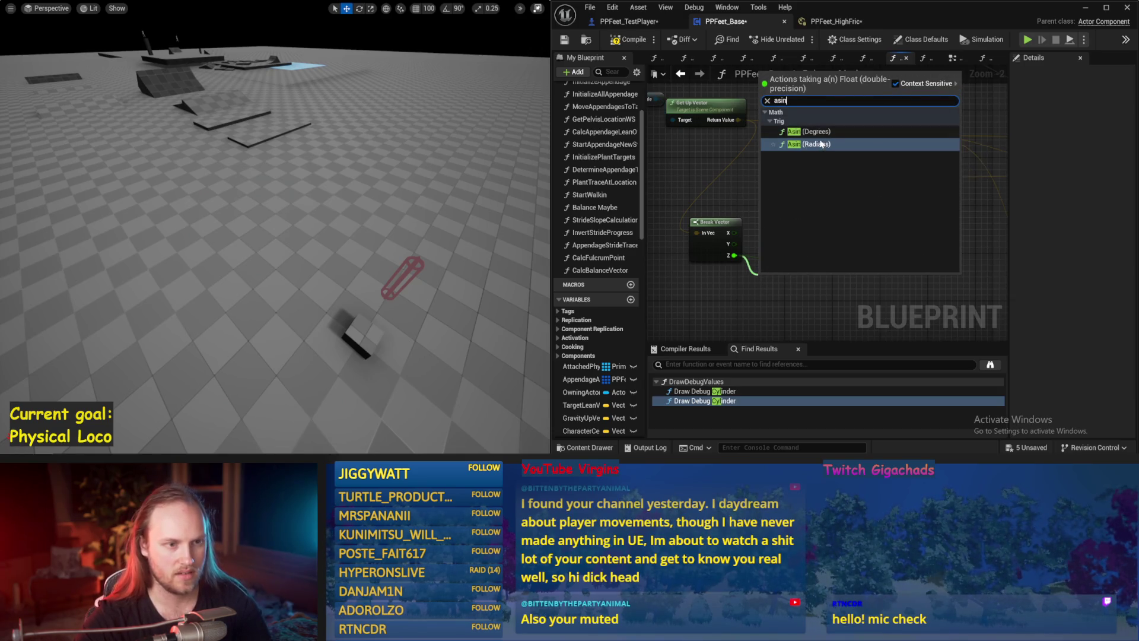
{"action": "key", "text": "Escape"}
{"action": "scroll", "coordinate": [881, 258], "scroll_direction": "down", "scroll_amount": 3}
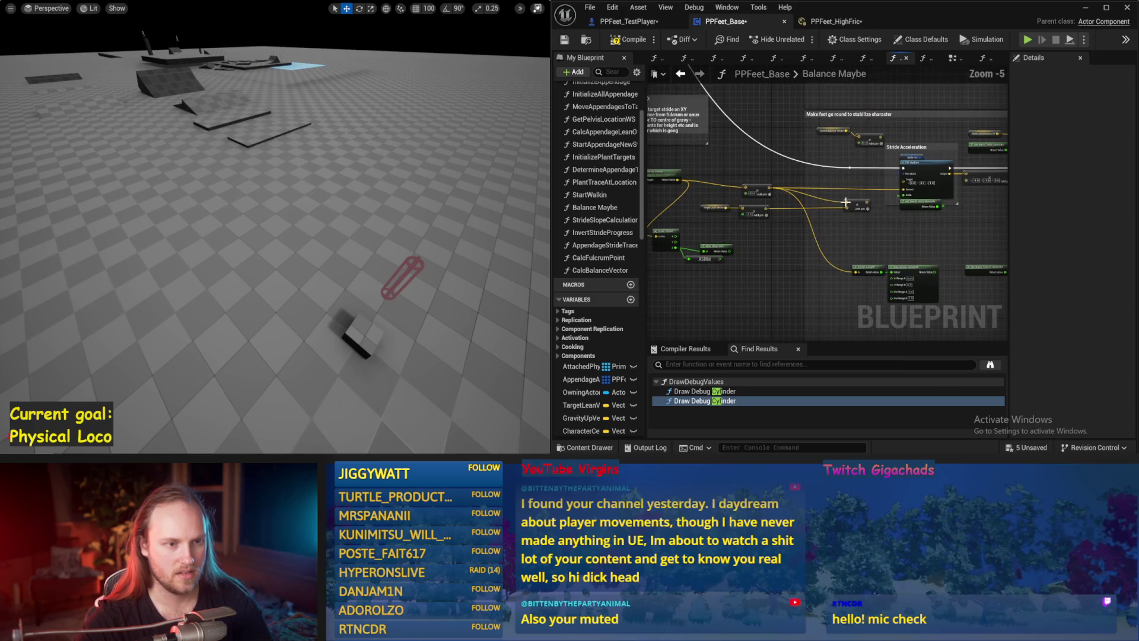
Maximize the blueprint editor, inspect the ASINd node in StrideSlopeCalculations, then view EventGraph.
{"action": "left_click", "coordinate": [1105, 7]}
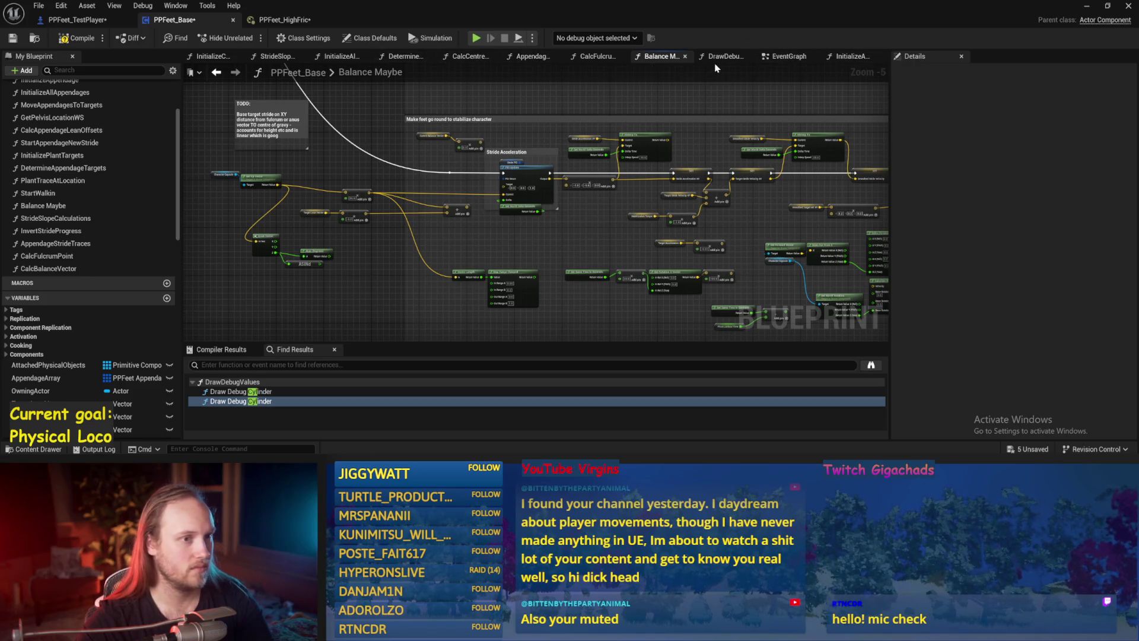
{"action": "left_click", "coordinate": [271, 57]}
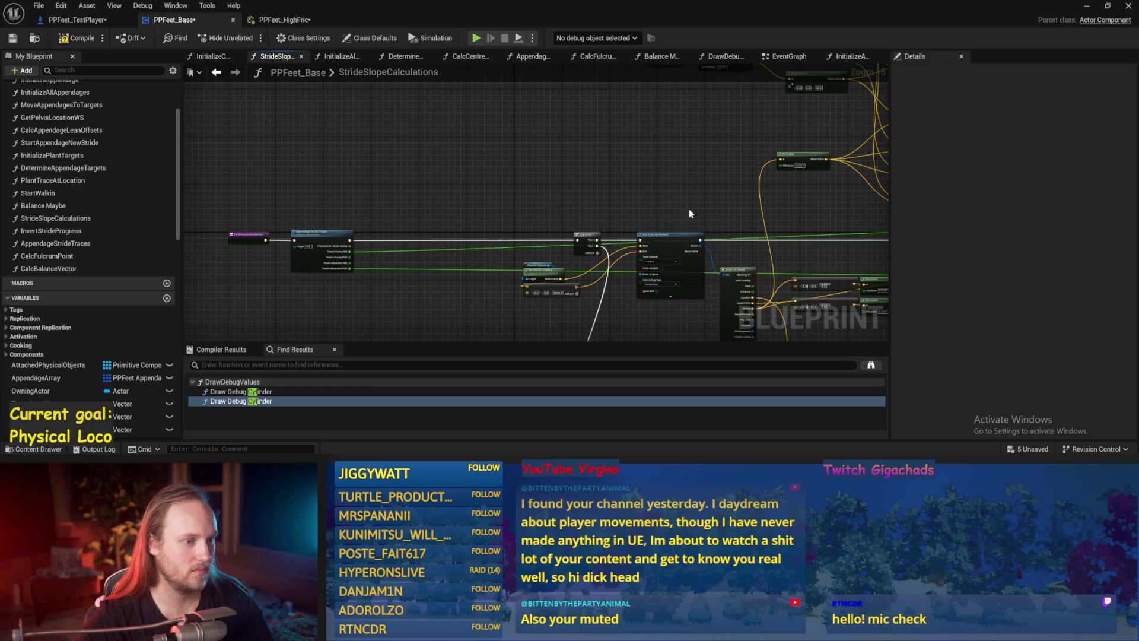
{"action": "scroll", "coordinate": [676, 223], "scroll_direction": "up", "scroll_amount": 4}
{"action": "left_click", "coordinate": [561, 205]}
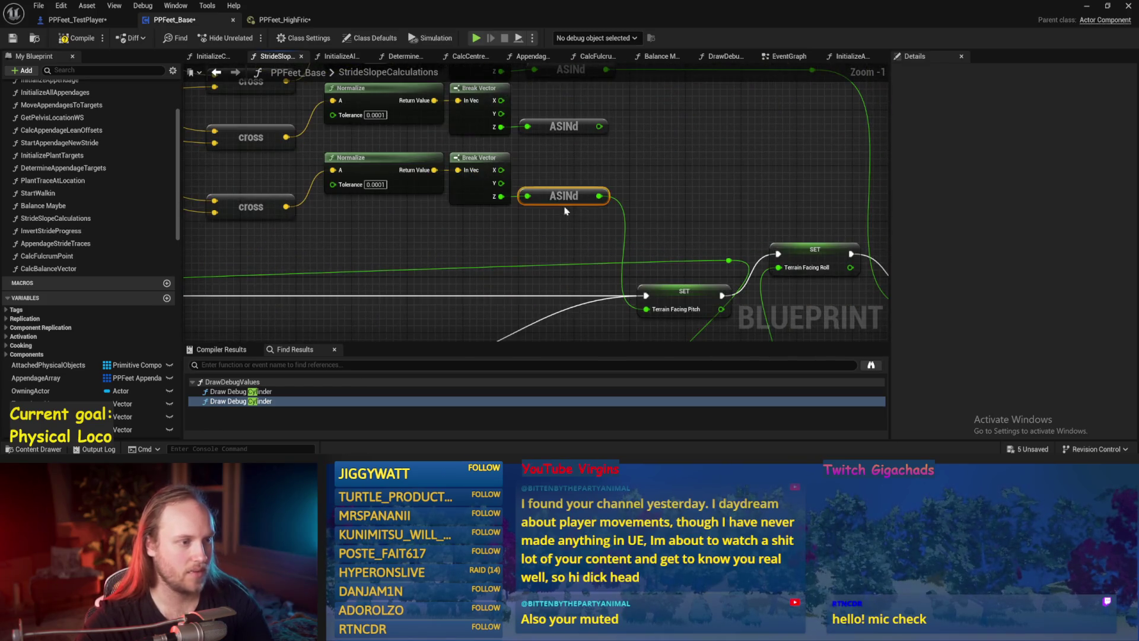
{"action": "left_click", "coordinate": [792, 56]}
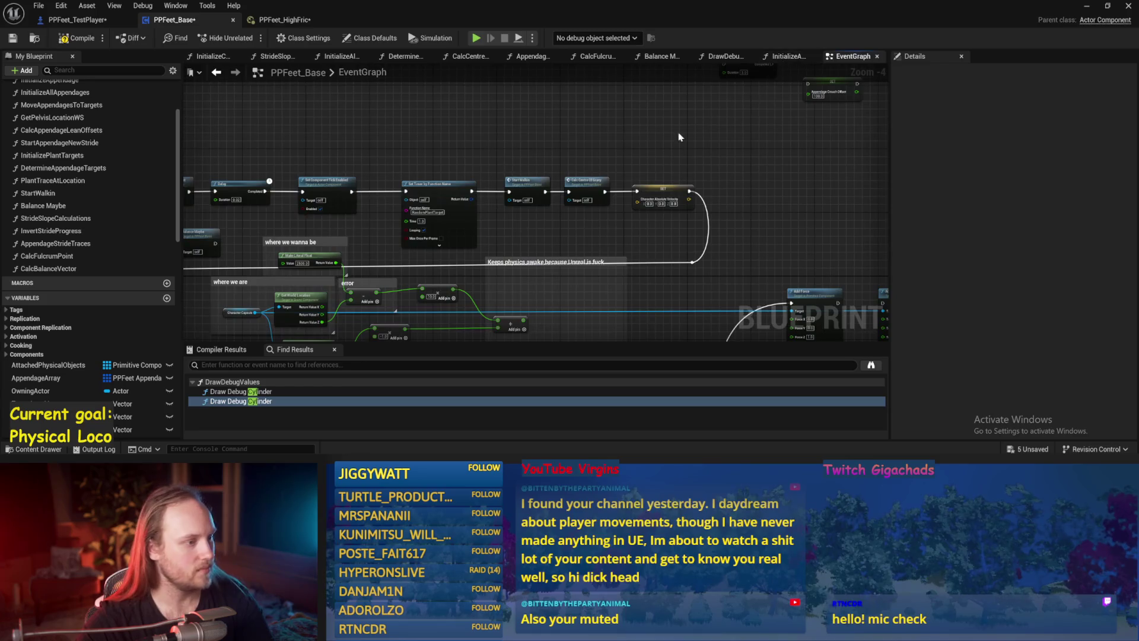
Switch back to Balance Maybe and place the ASINd node beside Break Vector's Z pin.
{"action": "left_click", "coordinate": [787, 57]}
{"action": "left_click", "coordinate": [657, 58]}
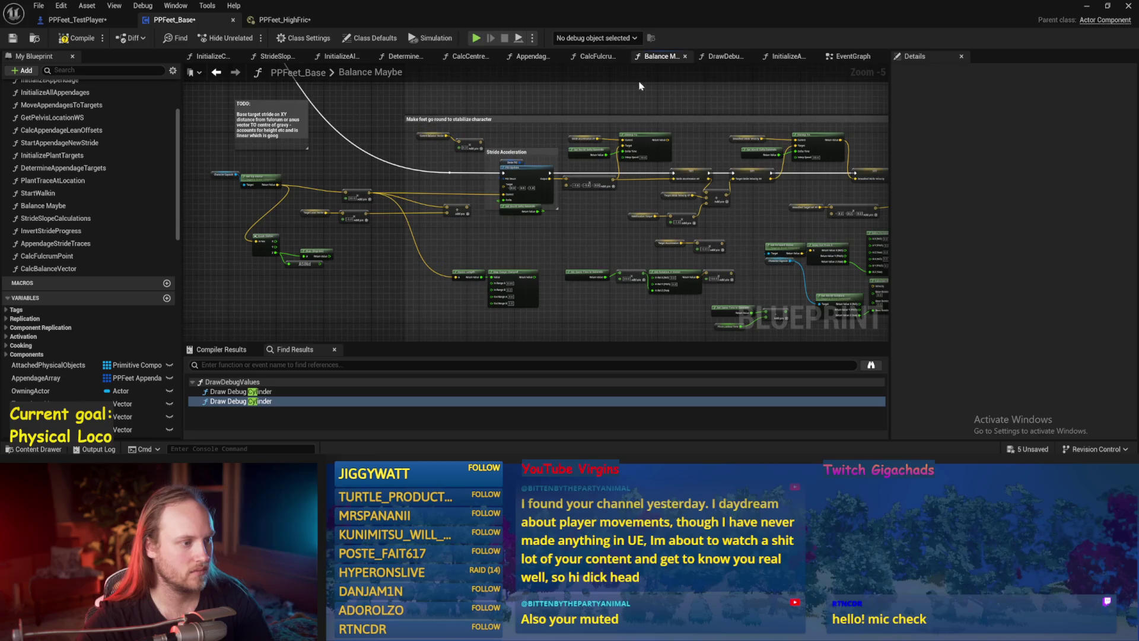
{"action": "scroll", "coordinate": [196, 237], "scroll_direction": "up", "scroll_amount": 2}
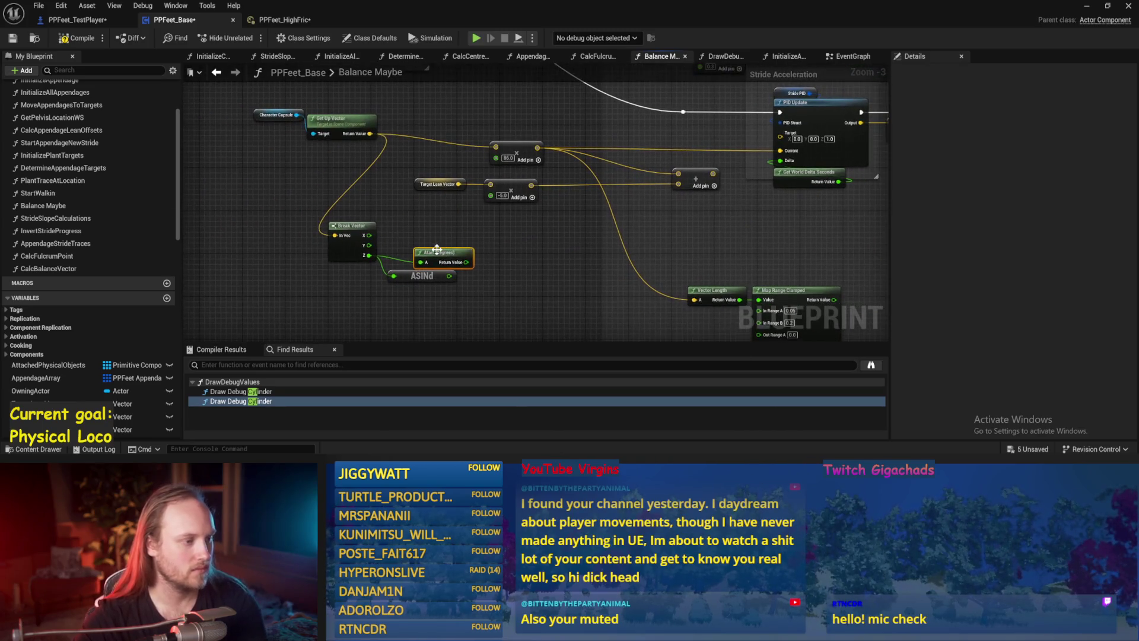
{"action": "mouse_move", "coordinate": [430, 282]}
{"action": "left_mouse_down"}
{"action": "mouse_move", "coordinate": [486, 242]}
{"action": "mouse_move", "coordinate": [466, 272]}
{"action": "mouse_move", "coordinate": [420, 232]}
{"action": "mouse_move", "coordinate": [445, 222]}
{"action": "left_mouse_up"}
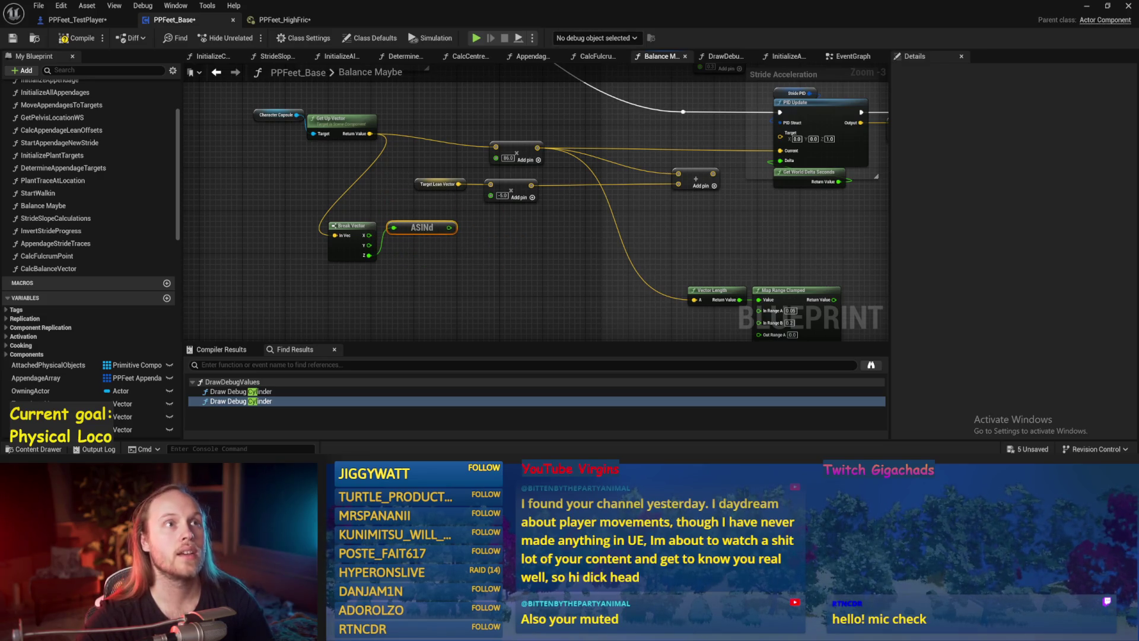
{"action": "mouse_move", "coordinate": [486, 244]}
{"action": "left_mouse_down"}
{"action": "mouse_move", "coordinate": [447, 253]}
{"action": "mouse_move", "coordinate": [447, 242]}
{"action": "left_mouse_up"}
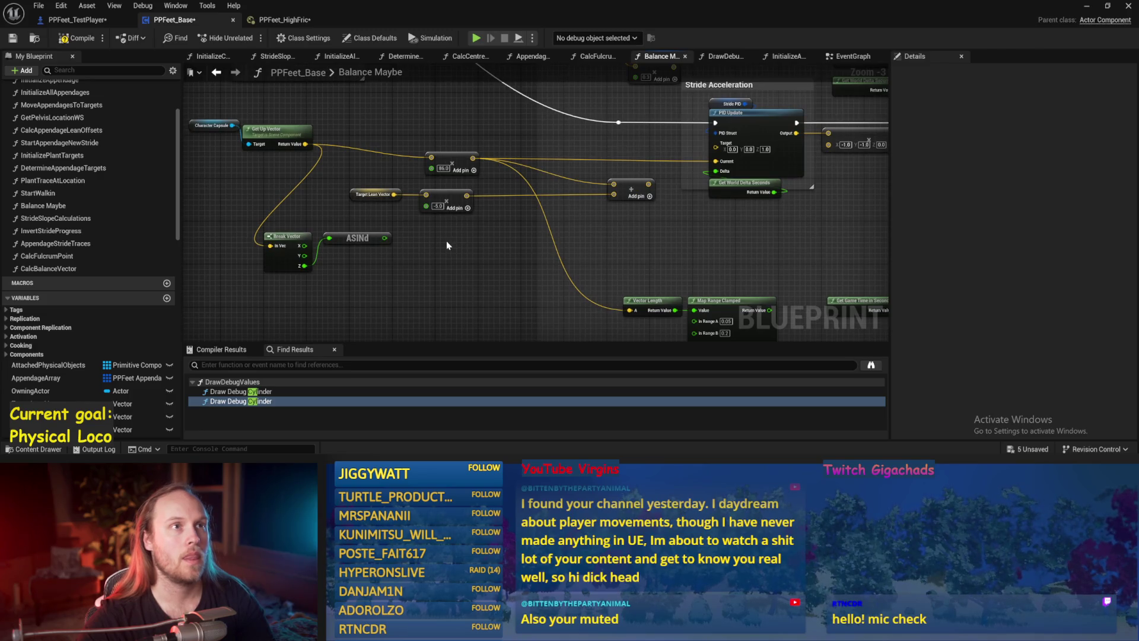
{"action": "mouse_move", "coordinate": [441, 249]}
{"action": "left_mouse_down"}
{"action": "mouse_move", "coordinate": [542, 210]}
{"action": "mouse_move", "coordinate": [561, 187]}
{"action": "left_mouse_up"}
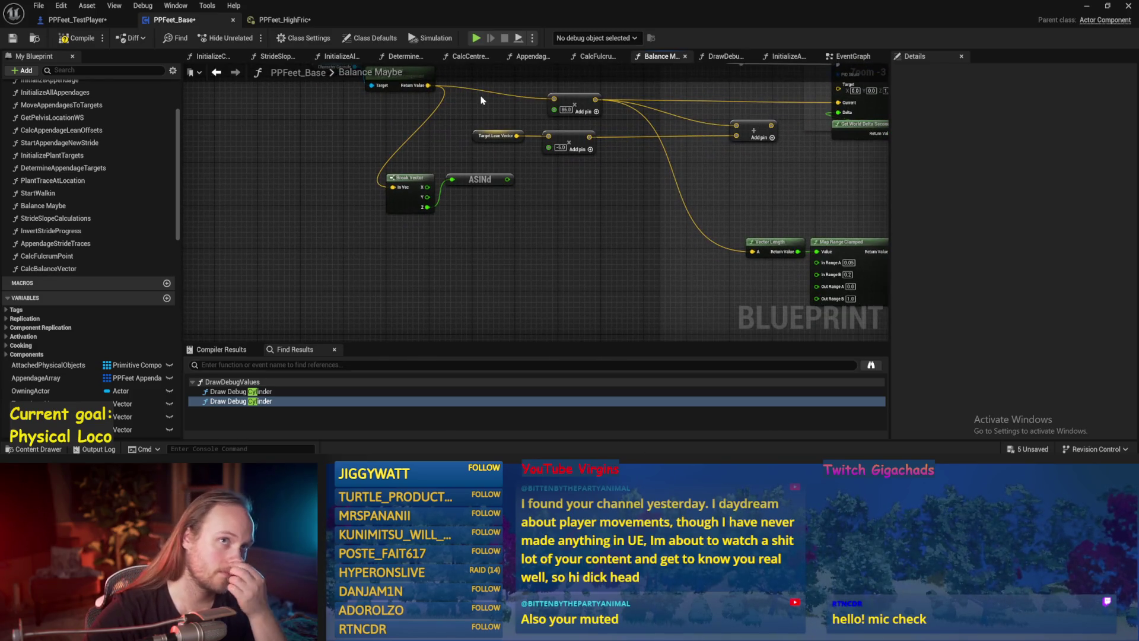
Add a TANd node and connect ASINd's output into it.
{"action": "right_click", "coordinate": [513, 245]}
{"action": "type", "text": "tan"}
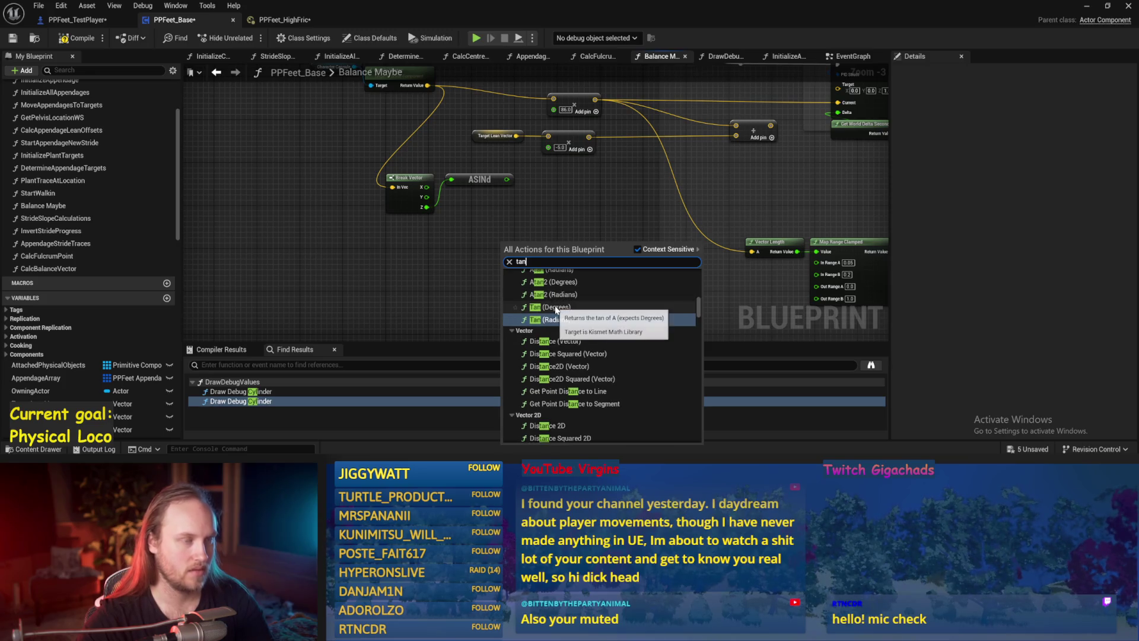
{"action": "left_click", "coordinate": [555, 306]}
{"action": "left_click_drag", "start_coordinate": [540, 245], "coordinate": [540, 262]}
{"action": "mouse_move", "coordinate": [507, 179]}
{"action": "left_mouse_down"}
{"action": "mouse_move", "coordinate": [504, 262]}
{"action": "mouse_move", "coordinate": [585, 256]}
{"action": "mouse_move", "coordinate": [531, 238]}
{"action": "mouse_move", "coordinate": [550, 255]}
{"action": "left_mouse_up"}
Multiply the TANd result by 9.81.
{"action": "left_click", "coordinate": [503, 261]}
{"action": "type", "text": "*"}
{"action": "key", "text": "Return"}
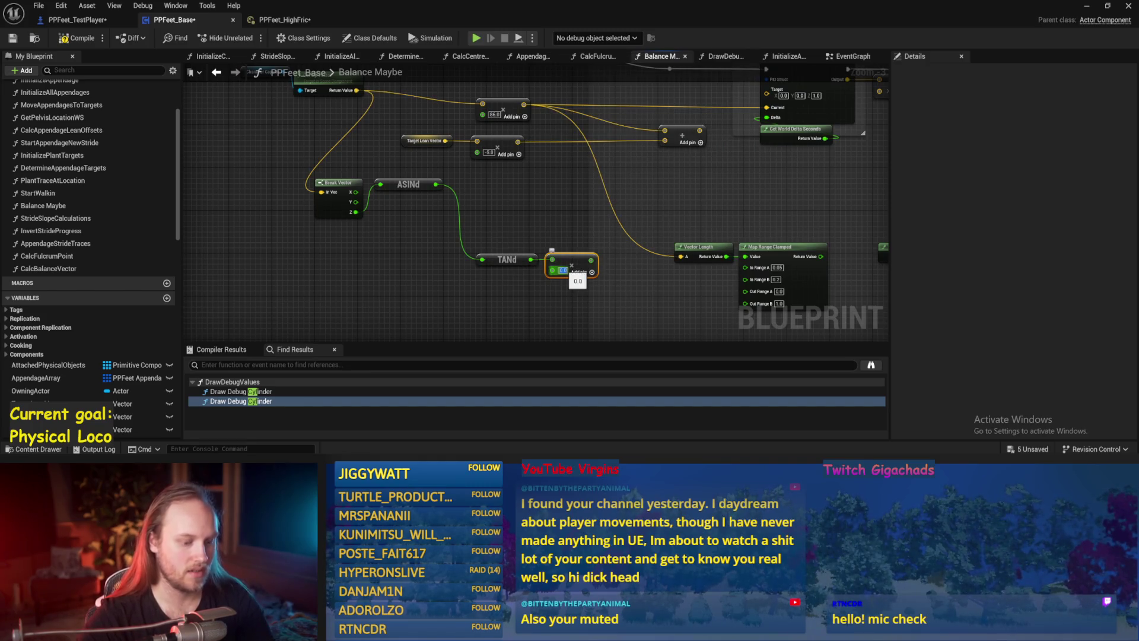
{"action": "type", "text": "9.81"}
{"action": "key", "text": "Return"}
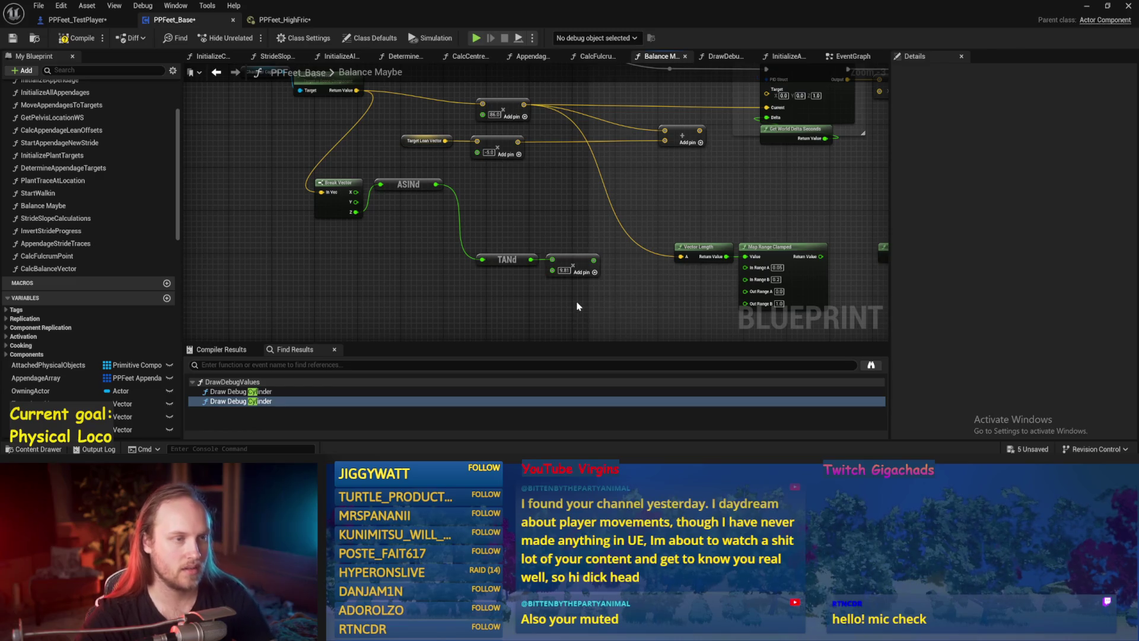
Rearrange the chain, wire the 9.81 product into the upper multiply's B pin, and compile.
{"action": "mouse_move", "coordinate": [591, 299]}
{"action": "left_mouse_down"}
{"action": "mouse_move", "coordinate": [564, 295]}
{"action": "mouse_move", "coordinate": [521, 314]}
{"action": "mouse_move", "coordinate": [404, 244]}
{"action": "mouse_move", "coordinate": [438, 229]}
{"action": "mouse_move", "coordinate": [407, 268]}
{"action": "left_mouse_up"}
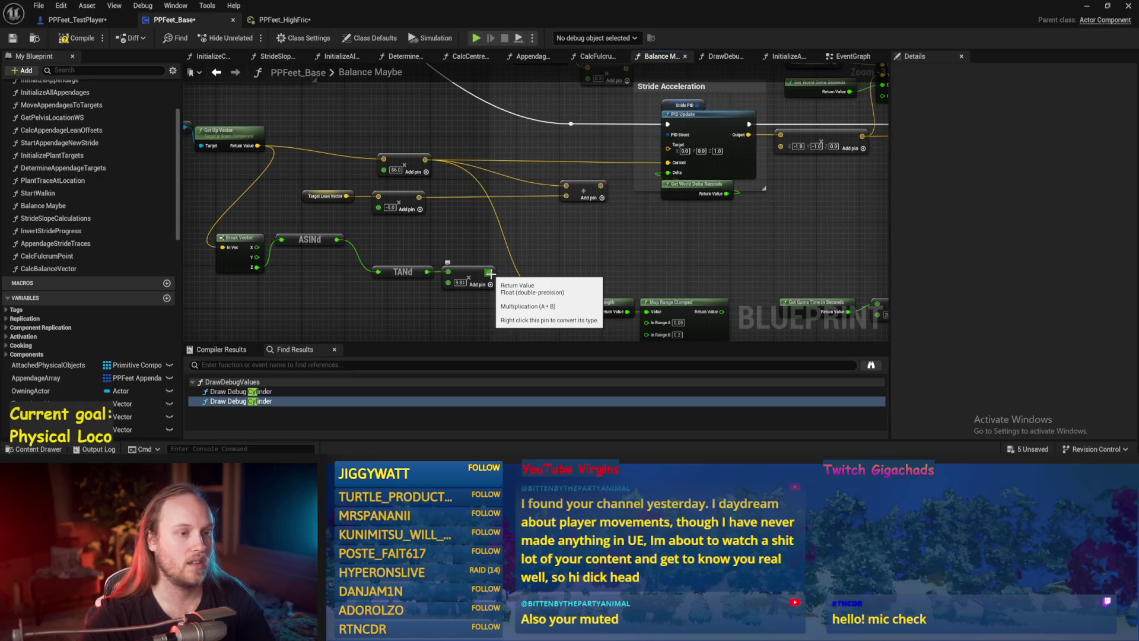
{"action": "mouse_move", "coordinate": [502, 292]}
{"action": "left_mouse_down"}
{"action": "mouse_move", "coordinate": [370, 264]}
{"action": "mouse_move", "coordinate": [398, 256]}
{"action": "mouse_move", "coordinate": [392, 240]}
{"action": "left_mouse_up"}
{"action": "mouse_move", "coordinate": [396, 289]}
{"action": "left_mouse_down"}
{"action": "mouse_move", "coordinate": [438, 300]}
{"action": "mouse_move", "coordinate": [258, 241]}
{"action": "left_mouse_up"}
{"action": "left_click", "coordinate": [438, 300]}
{"action": "left_click_drag", "start_coordinate": [352, 248], "coordinate": [315, 280]}
{"action": "left_click", "coordinate": [332, 239]}
{"action": "left_click_drag", "start_coordinate": [484, 280], "coordinate": [426, 178]}
{"action": "left_click", "coordinate": [76, 38]}
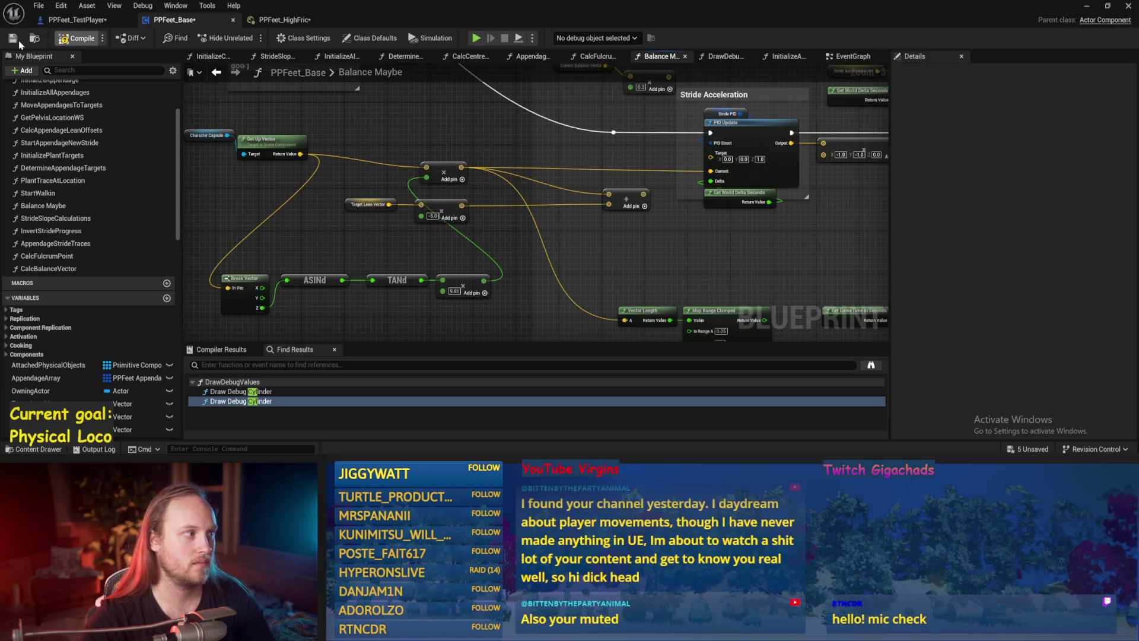
{"action": "left_click_drag", "start_coordinate": [710, 125], "coordinate": [630, 177]}
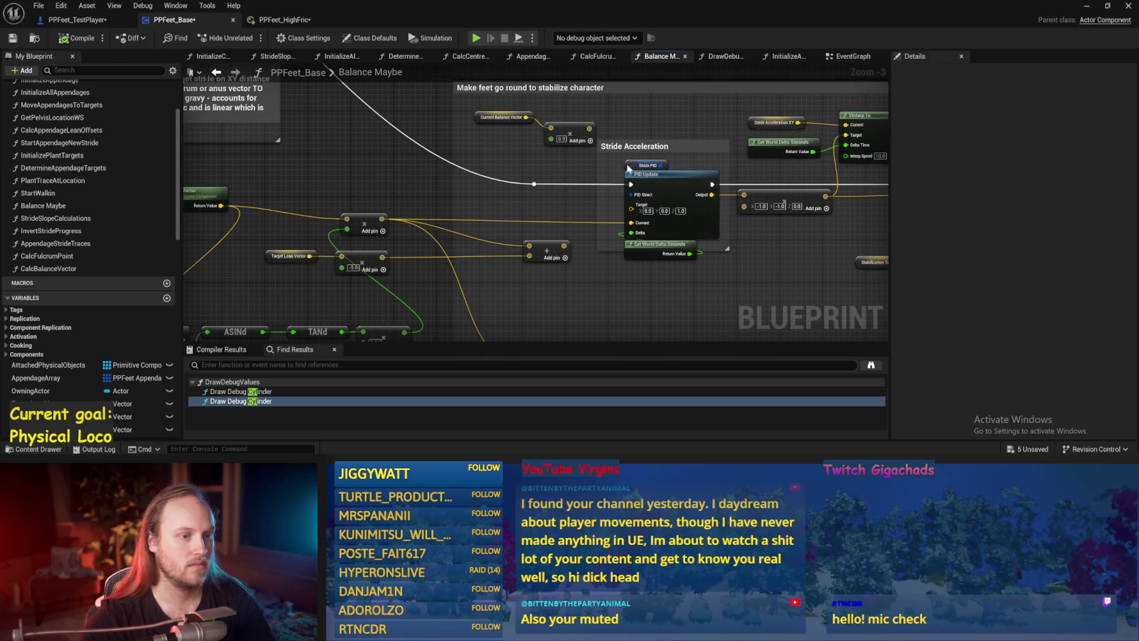
Set the Stride PID DerivativeFactor to 0 and compile.
{"action": "left_click", "coordinate": [619, 168]}
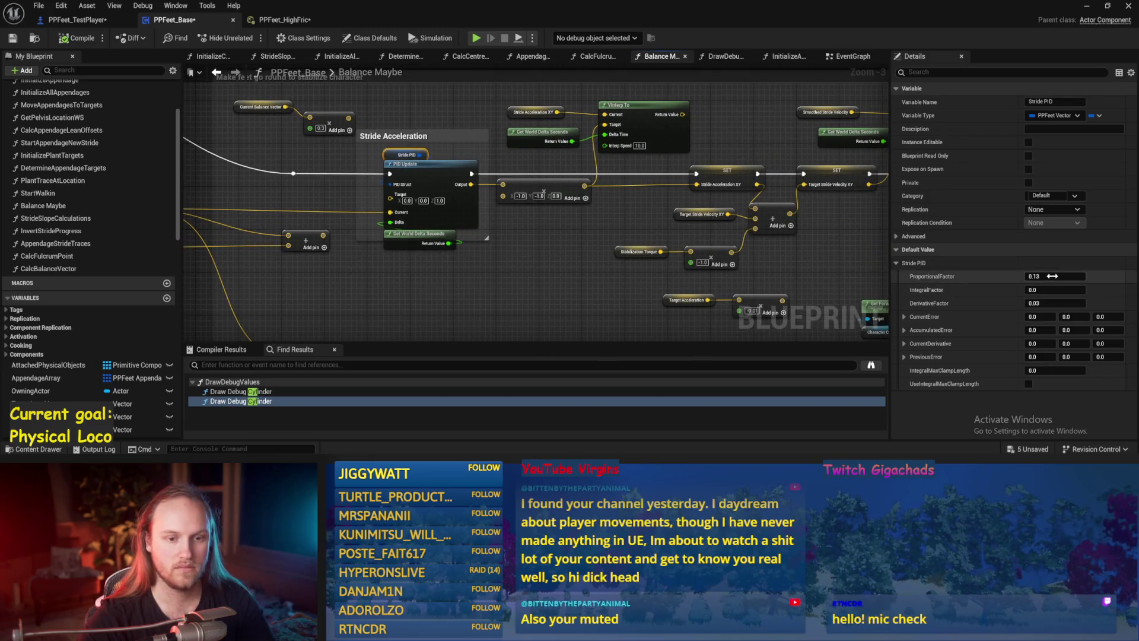
{"action": "left_click", "coordinate": [1044, 303]}
{"action": "type", "text": "0"}
{"action": "key", "text": "Return"}
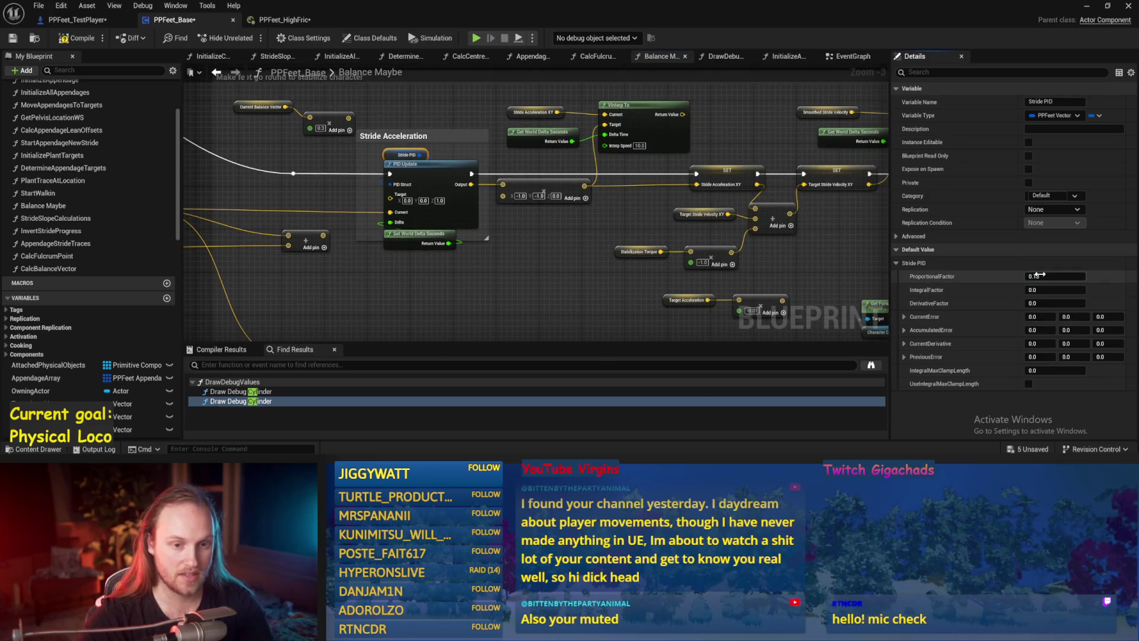
{"action": "left_click", "coordinate": [831, 261]}
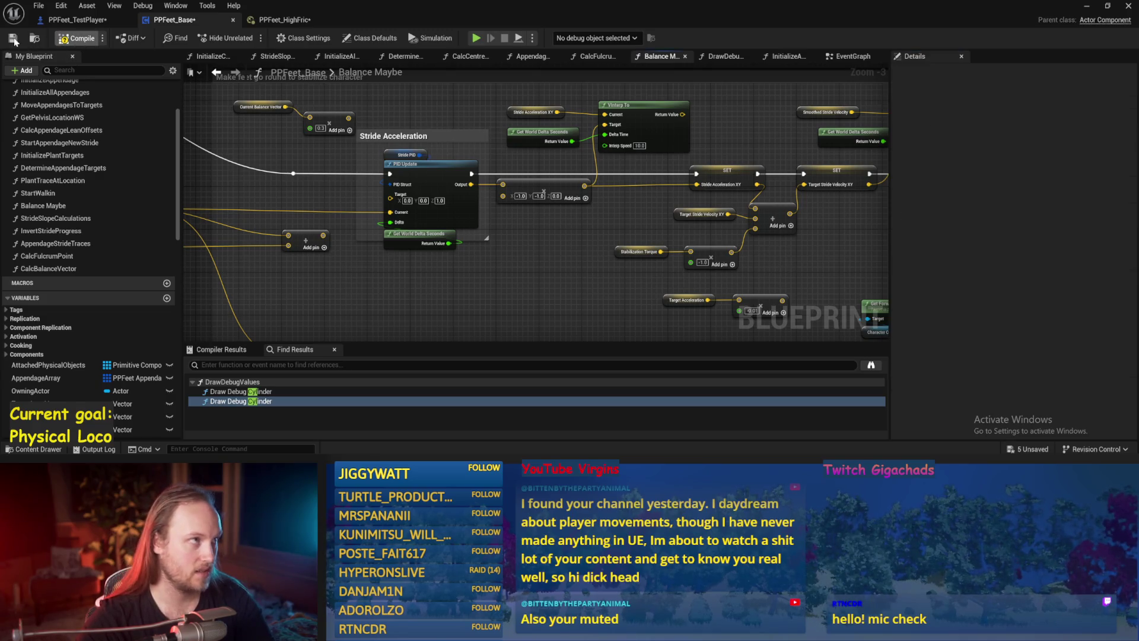
Play-test the character four times in the level viewport.
{"action": "left_click", "coordinate": [1089, 8]}
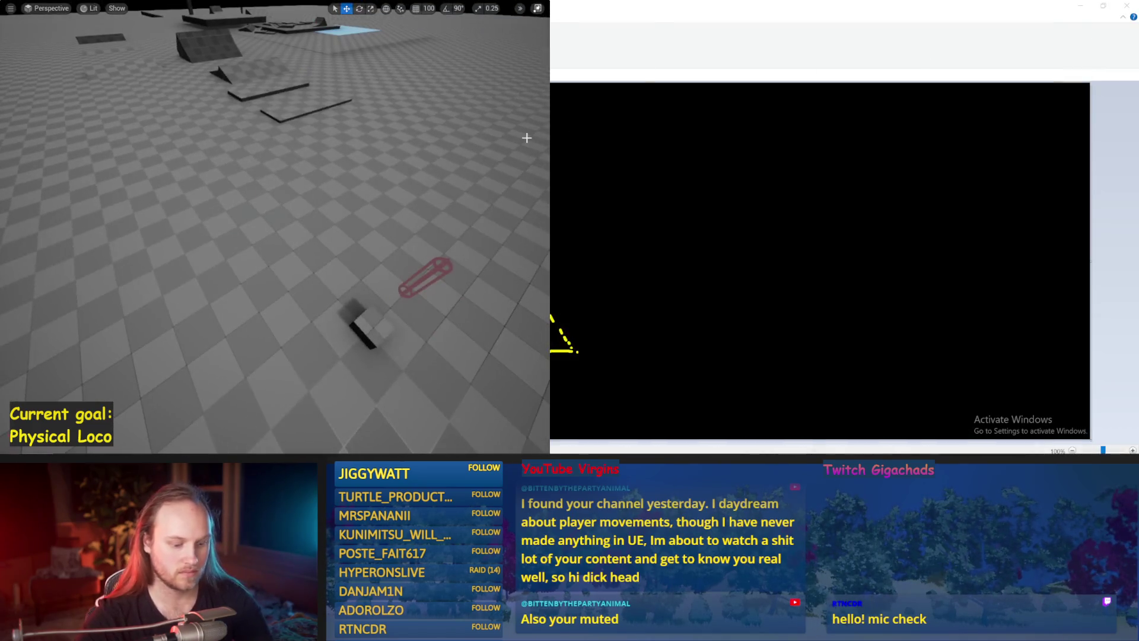
{"action": "key", "text": "alt+p"}
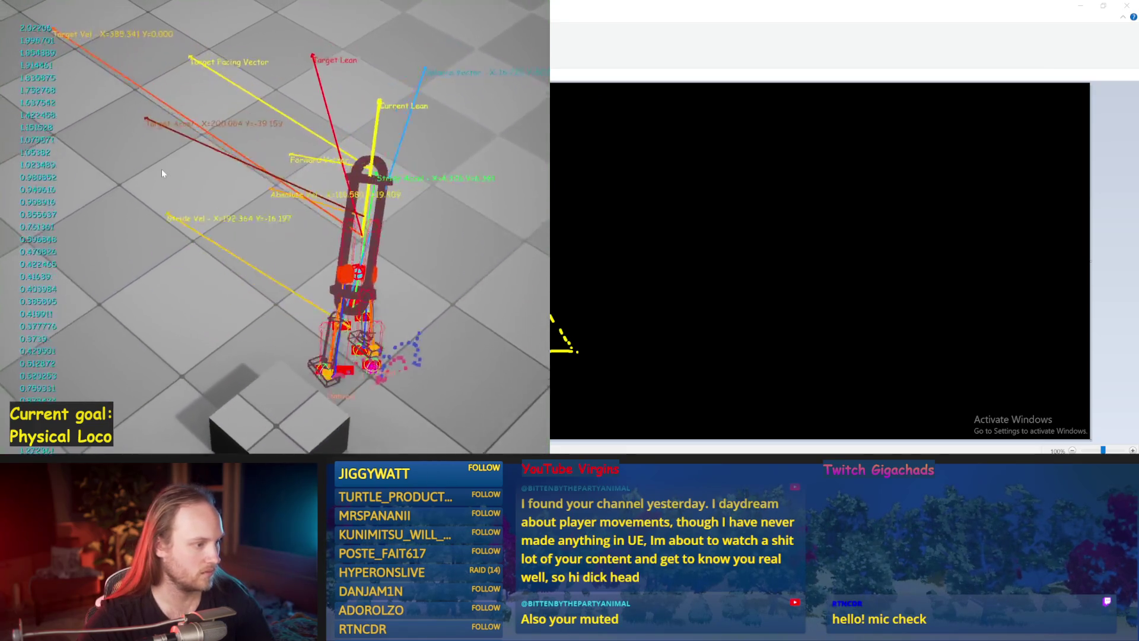
{"action": "key", "text": "Escape"}
{"action": "key", "text": "alt+p"}
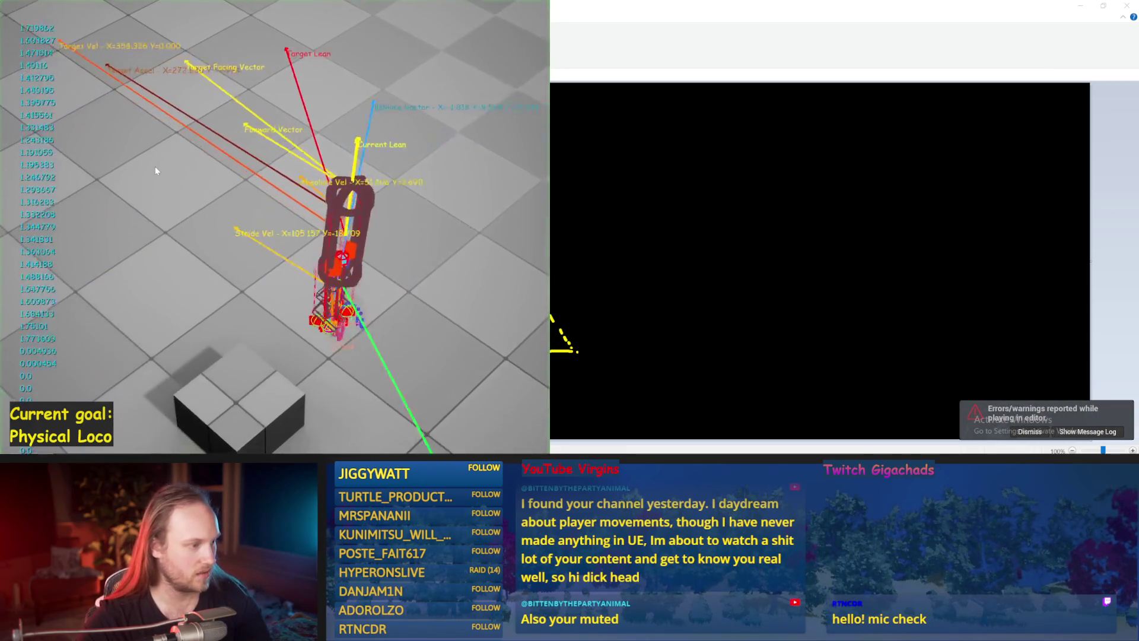
{"action": "key", "text": "Escape"}
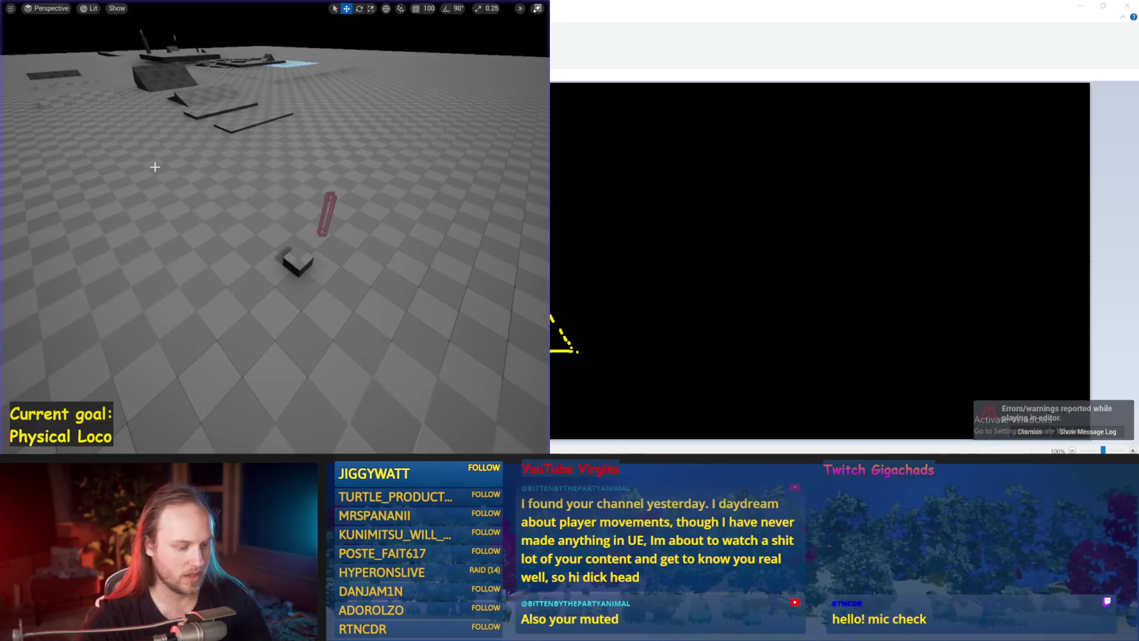
{"action": "key", "text": "alt+p"}
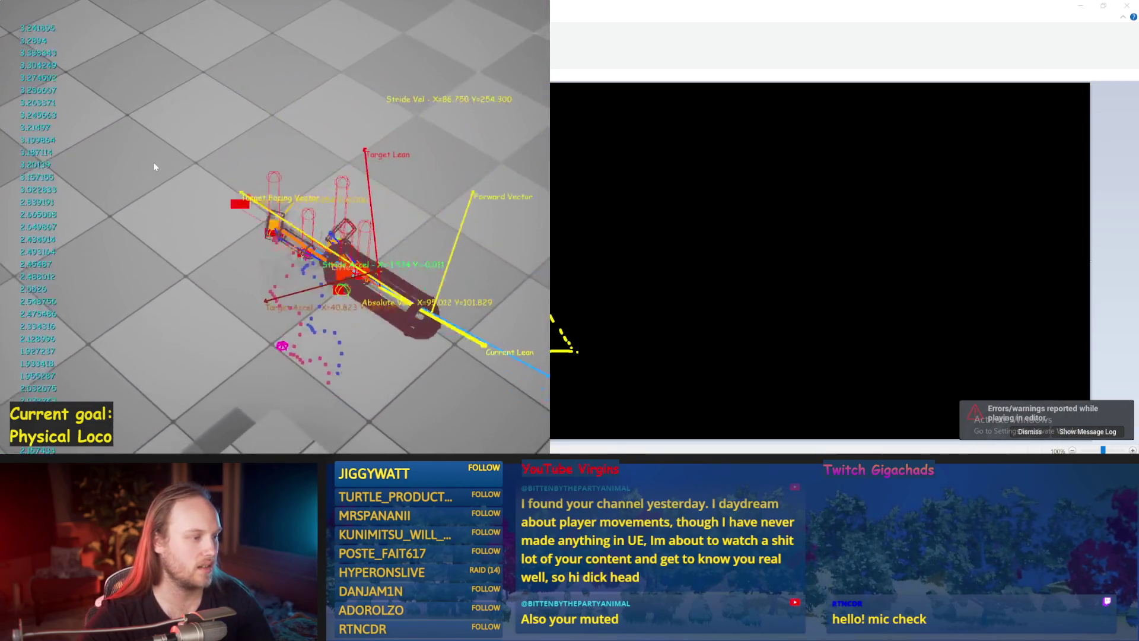
{"action": "key", "text": "Escape"}
{"action": "key", "text": "alt+p"}
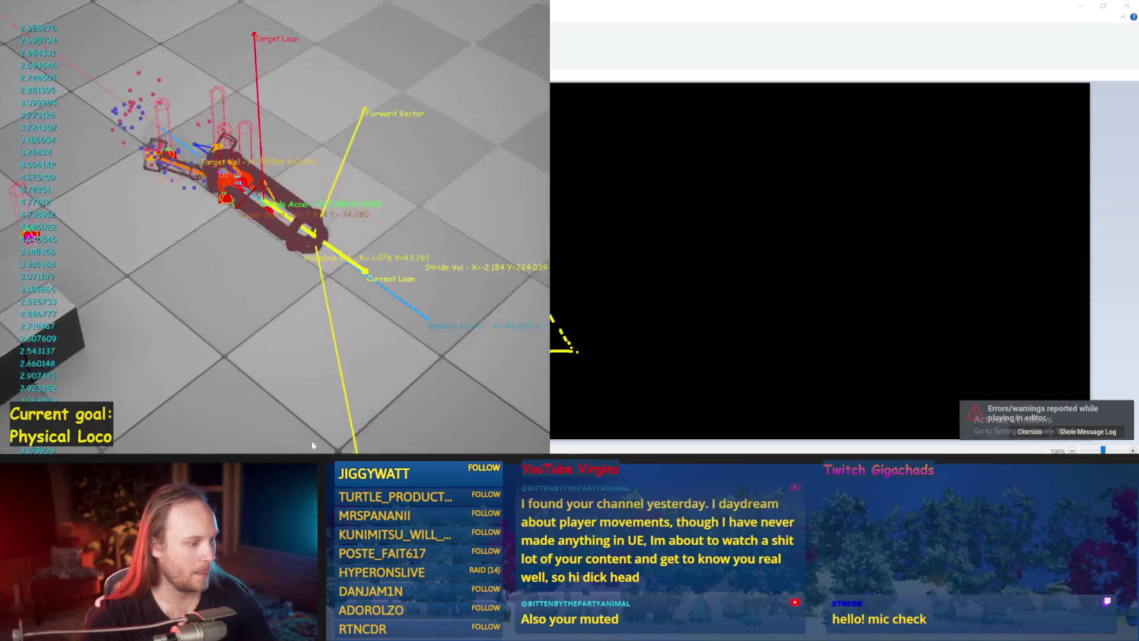
{"action": "key", "text": "Escape"}
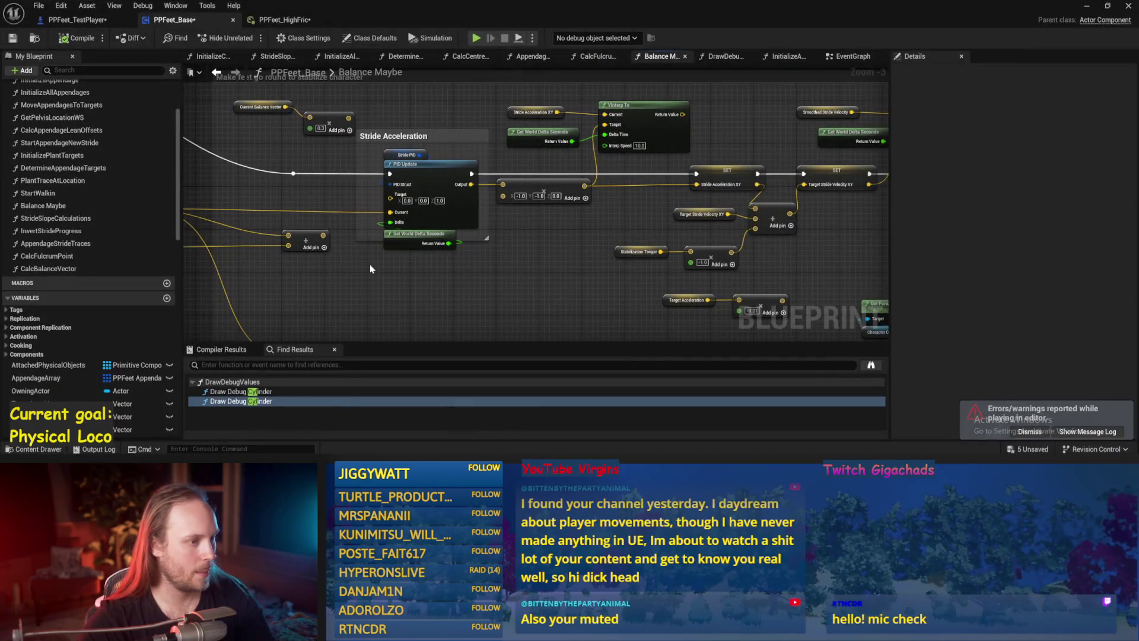
Connect the PID output to the Stride Acceleration XY setter, quick-test, and save the blueprint.
{"action": "mouse_move", "coordinate": [473, 186]}
{"action": "left_mouse_down"}
{"action": "mouse_move", "coordinate": [735, 199]}
{"action": "mouse_move", "coordinate": [715, 188]}
{"action": "left_mouse_up"}
{"action": "left_click", "coordinate": [1087, 7]}
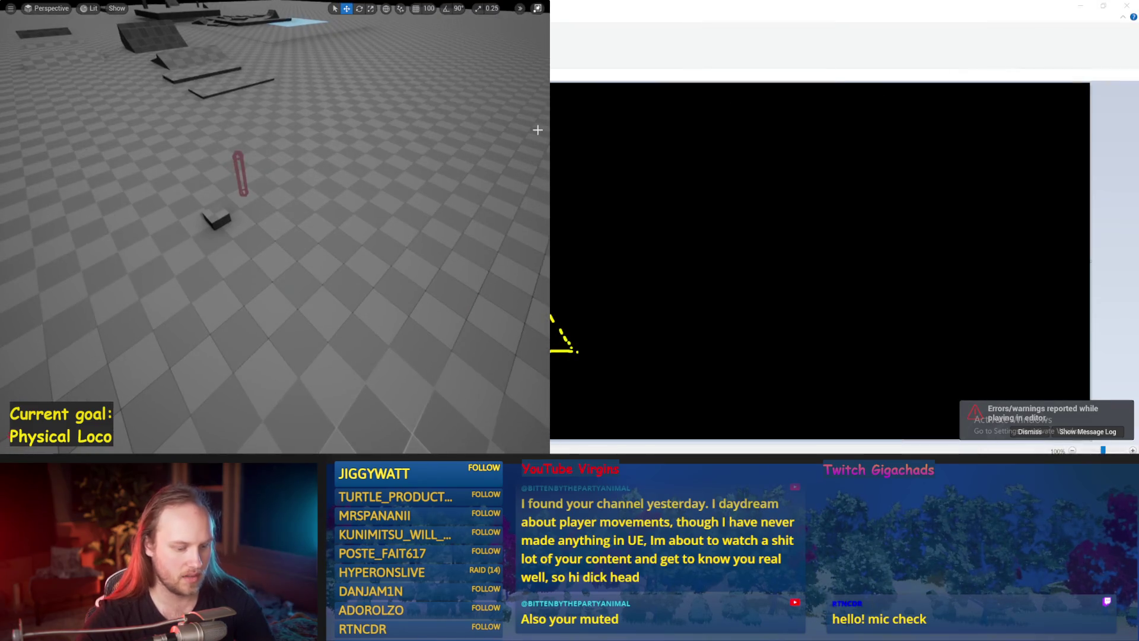
{"action": "key", "text": "alt+p"}
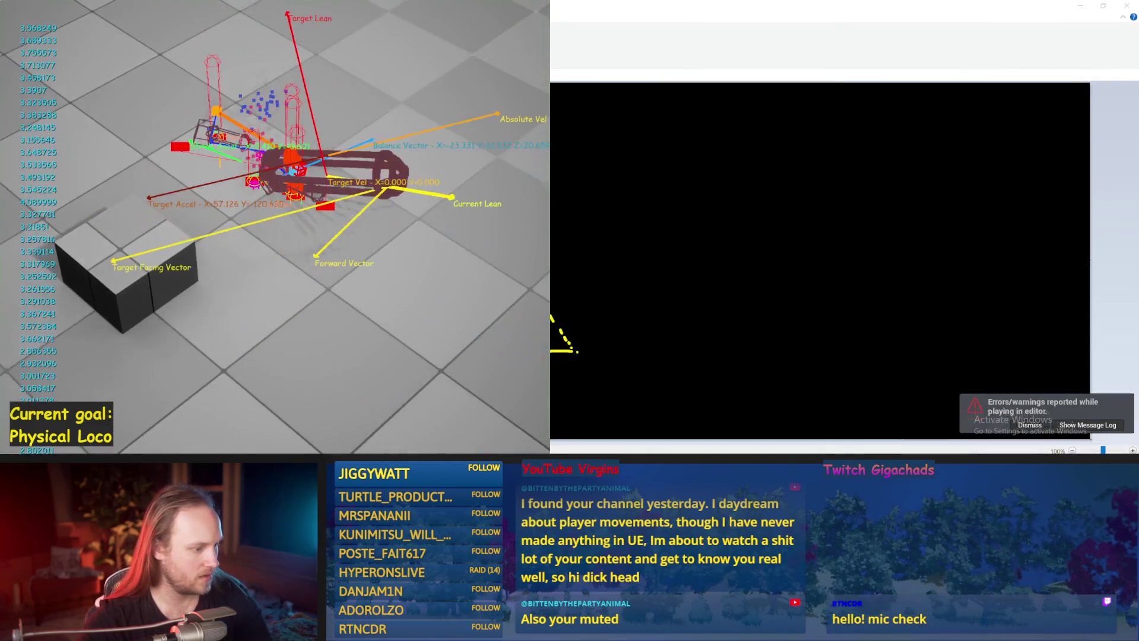
{"action": "key", "text": "Escape"}
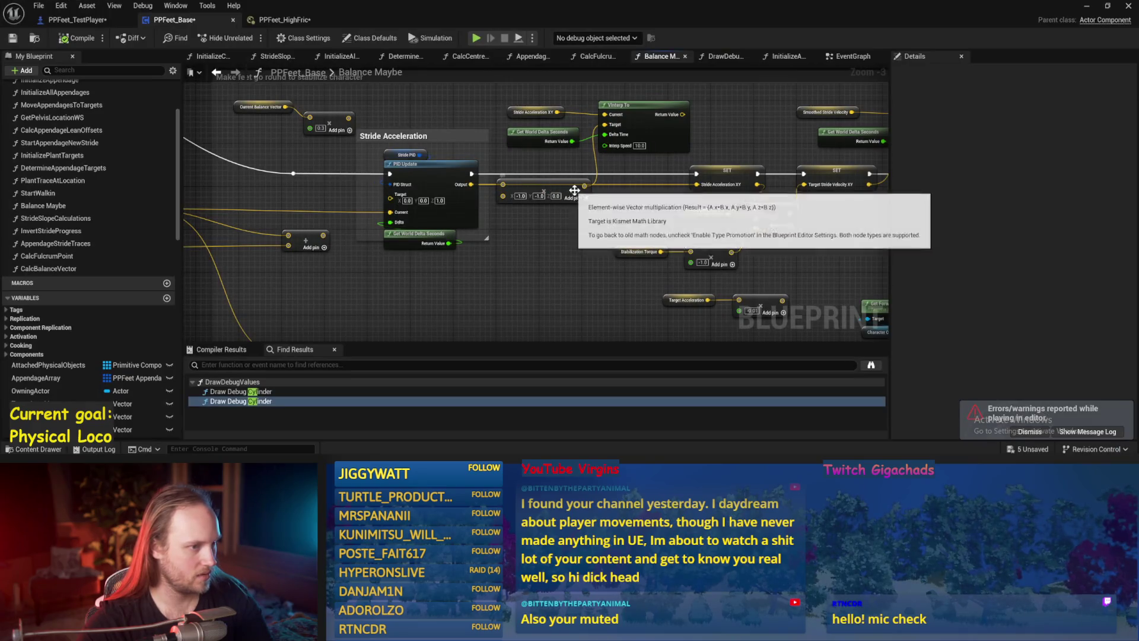
{"action": "left_click_drag", "start_coordinate": [584, 186], "coordinate": [703, 182]}
{"action": "key", "text": "ctrl+s"}
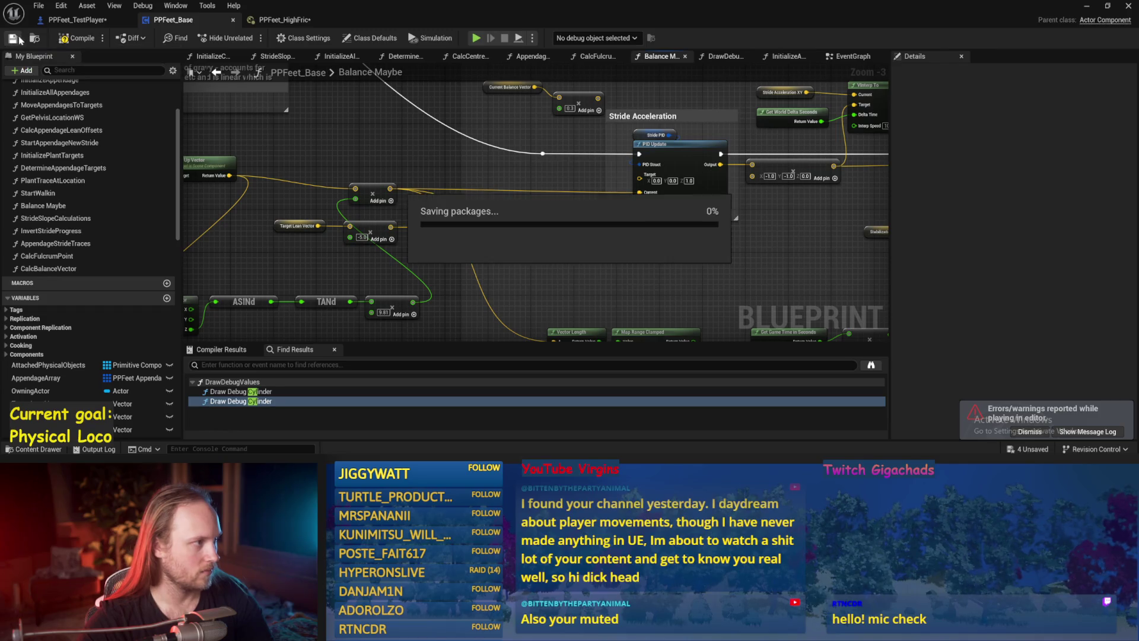
Compile, then set the lower Map Range Clamped Out Range A to 20 and B to 120.
{"action": "left_click", "coordinate": [74, 38]}
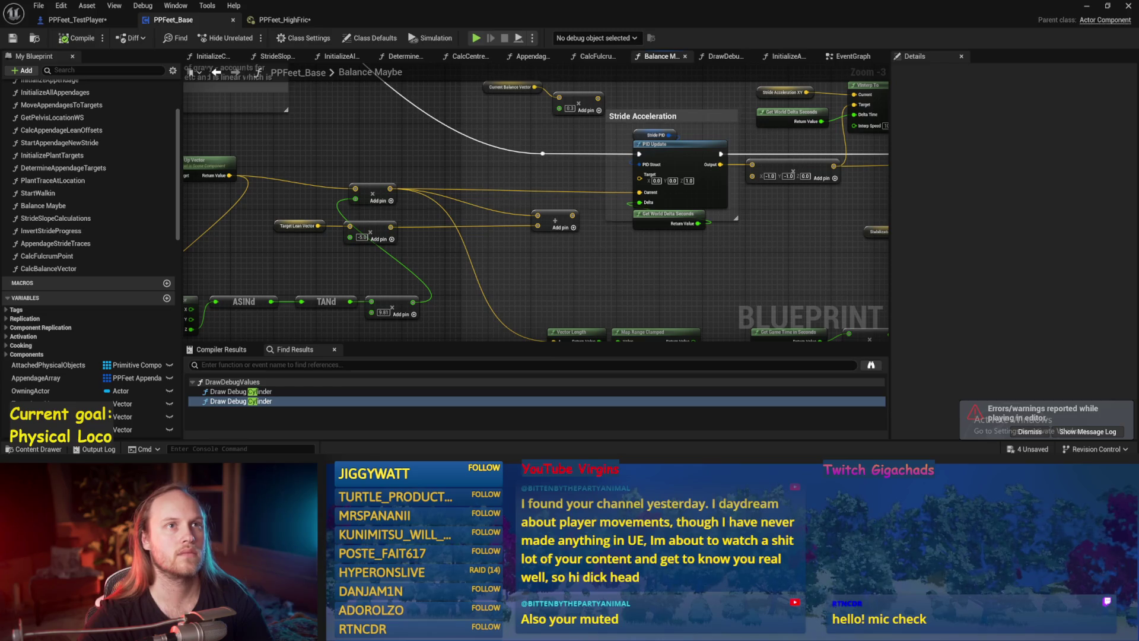
{"action": "left_click_drag", "start_coordinate": [519, 332], "coordinate": [341, 171]}
{"action": "mouse_move", "coordinate": [732, 224]}
{"action": "left_mouse_down"}
{"action": "mouse_move", "coordinate": [611, 224]}
{"action": "mouse_move", "coordinate": [611, 183]}
{"action": "left_mouse_up"}
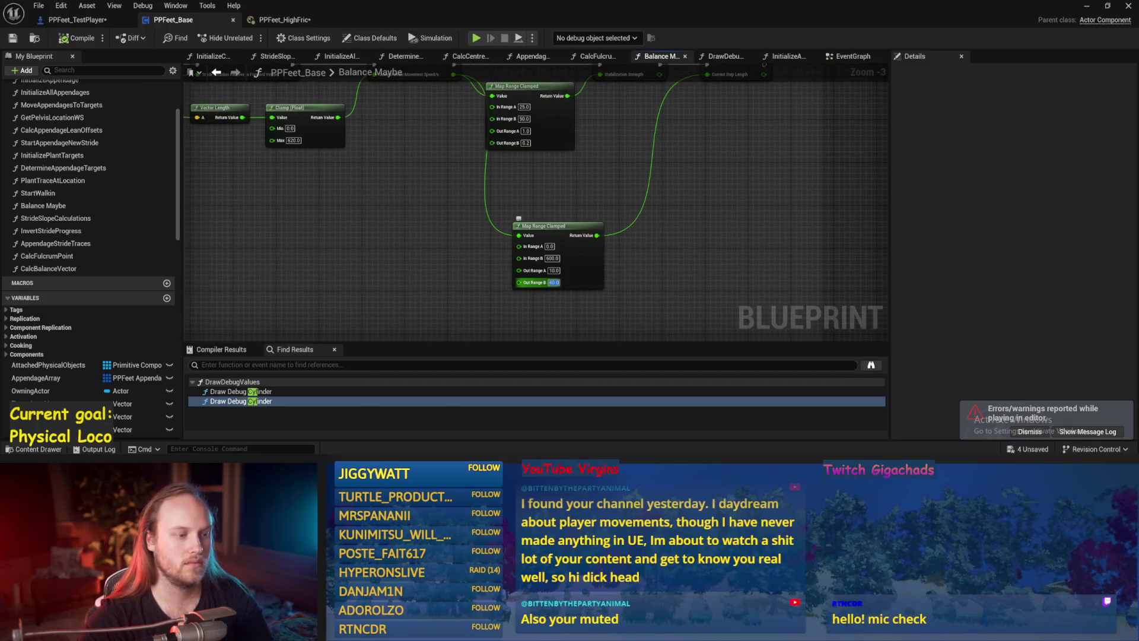
{"action": "left_click", "coordinate": [554, 271]}
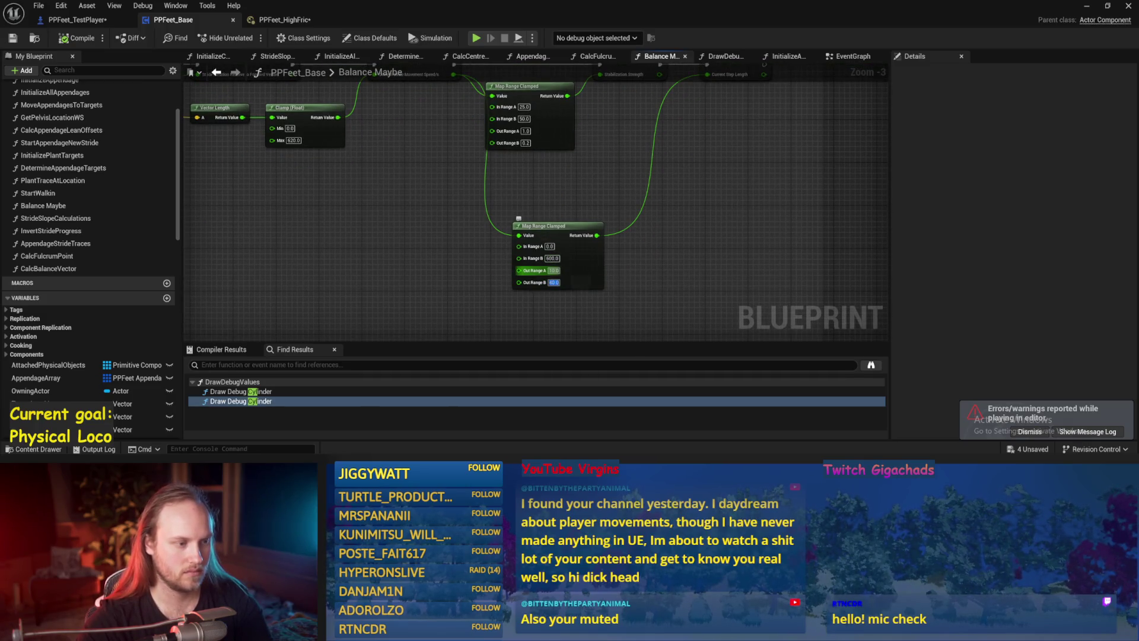
{"action": "type", "text": "20"}
{"action": "left_click", "coordinate": [553, 283]}
{"action": "type", "text": "120"}
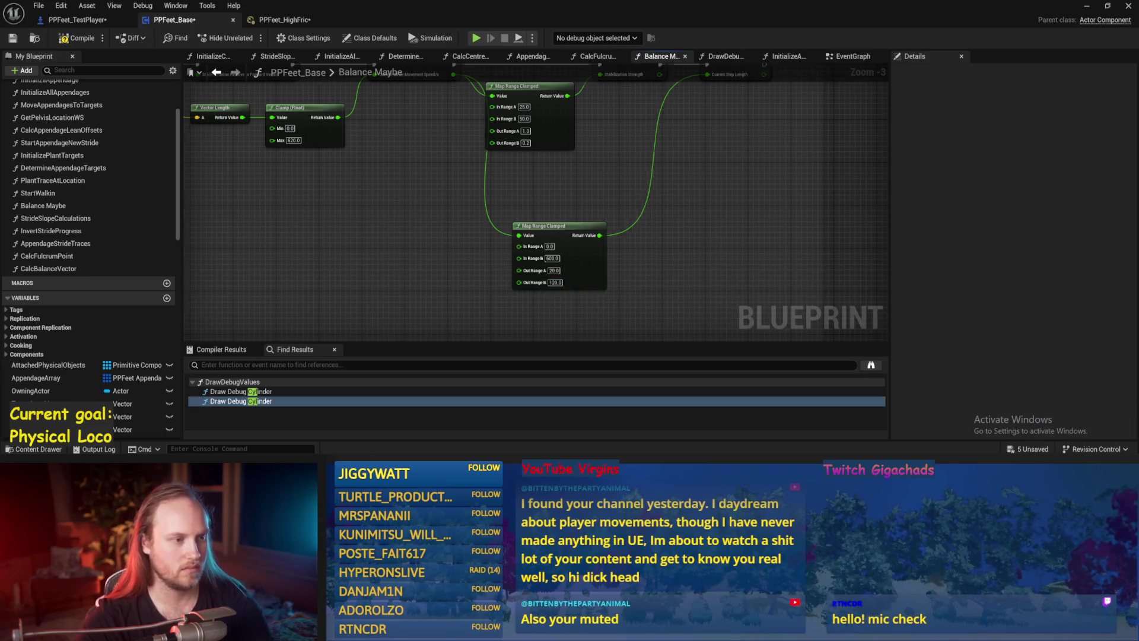
Save the blueprint and start a wire from the Add node's output.
{"action": "left_click_drag", "start_coordinate": [555, 123], "coordinate": [540, 233]}
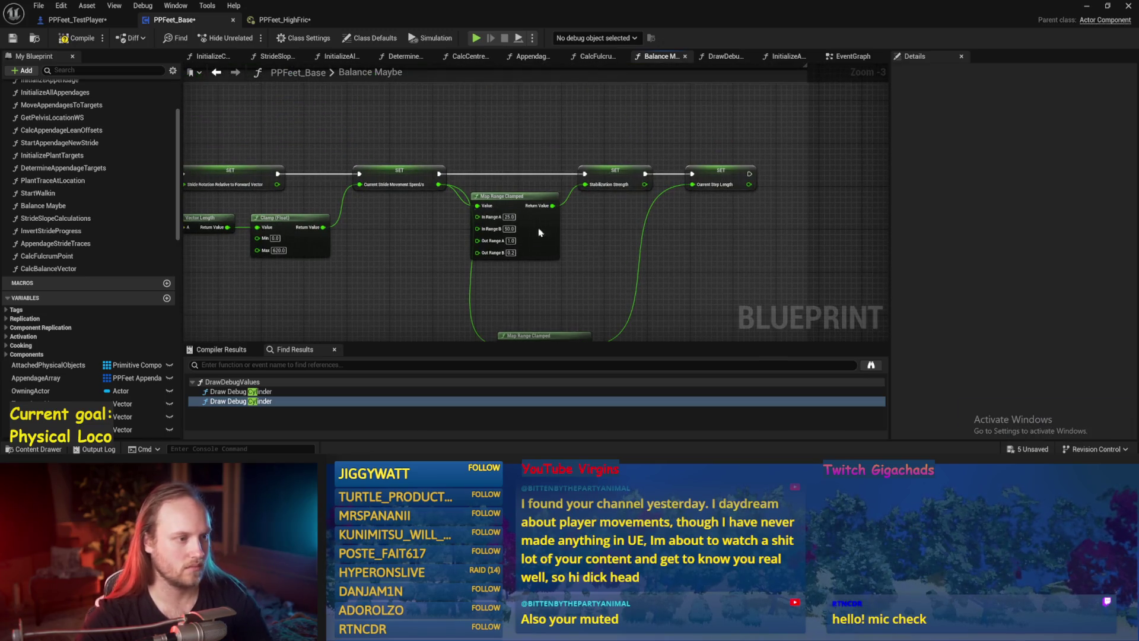
{"action": "left_click", "coordinate": [13, 38]}
{"action": "mouse_move", "coordinate": [516, 224]}
{"action": "left_mouse_down"}
{"action": "mouse_move", "coordinate": [560, 261]}
{"action": "mouse_move", "coordinate": [496, 275]}
{"action": "left_mouse_up"}
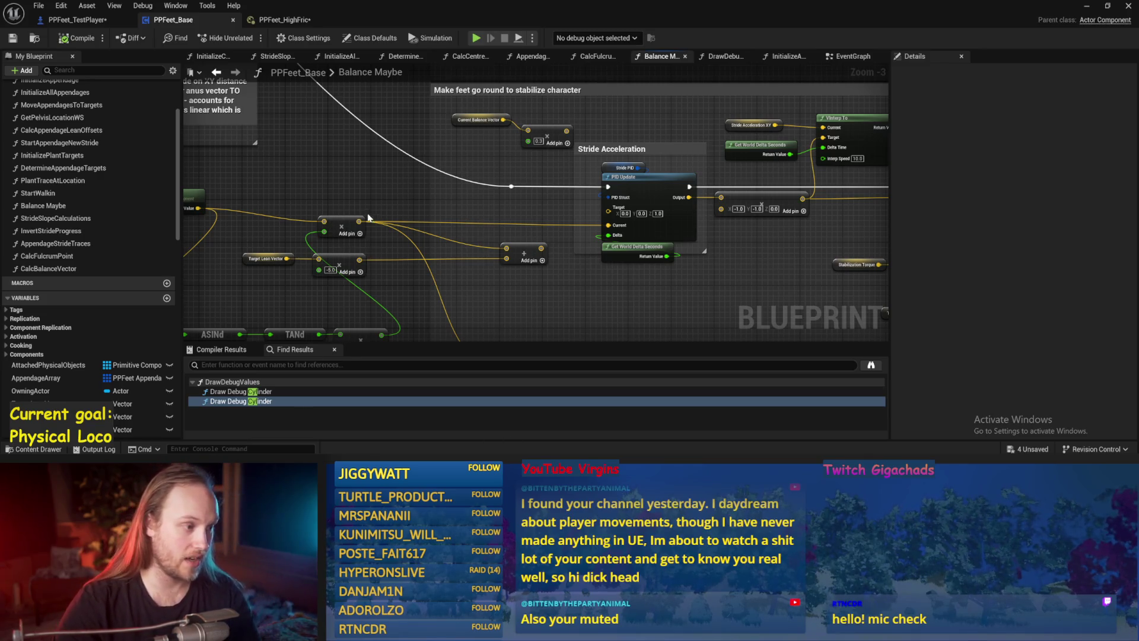
{"action": "mouse_move", "coordinate": [359, 221]}
{"action": "left_mouse_down"}
{"action": "mouse_move", "coordinate": [622, 260]}
{"action": "mouse_move", "coordinate": [719, 209]}
{"action": "left_mouse_up"}
Connect the Add output into the vector node, play-test the character twice, and return to PPFeet_Base.
{"action": "left_click", "coordinate": [1086, 6]}
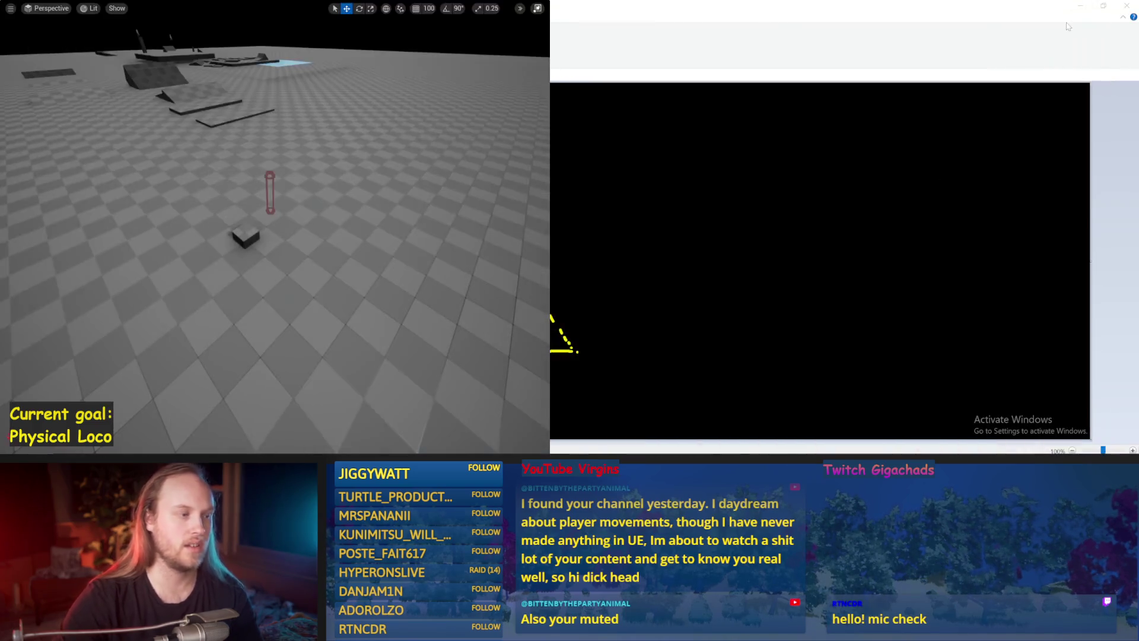
{"action": "left_click_drag", "start_coordinate": [407, 219], "coordinate": [382, 219]}
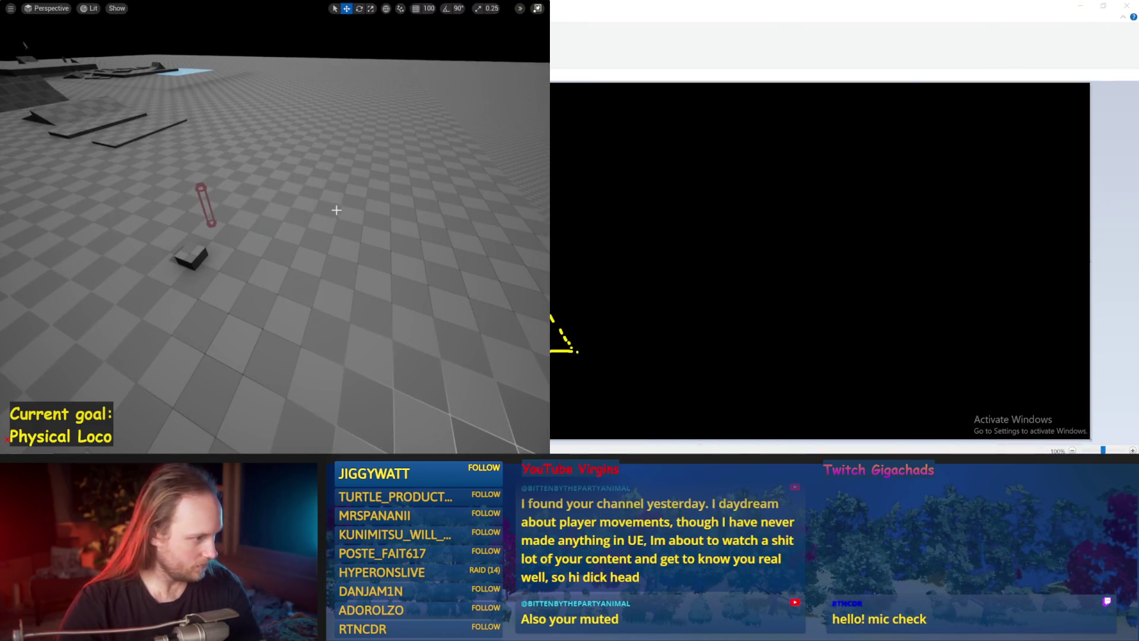
{"action": "key", "text": "alt+p"}
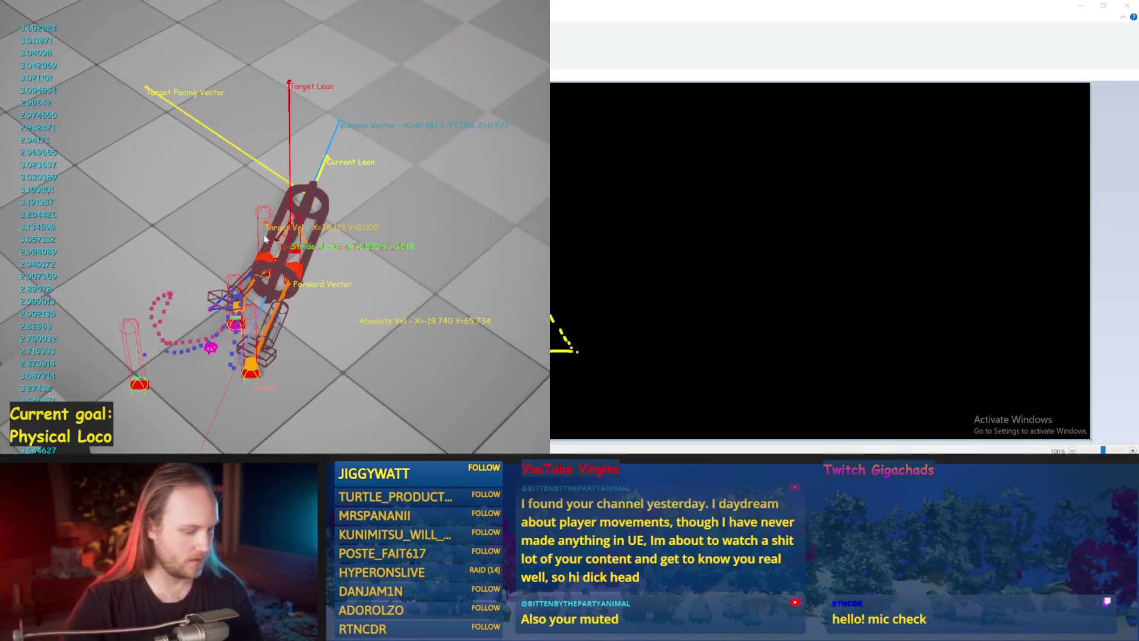
{"action": "key", "text": "Escape"}
{"action": "key", "text": "alt+p"}
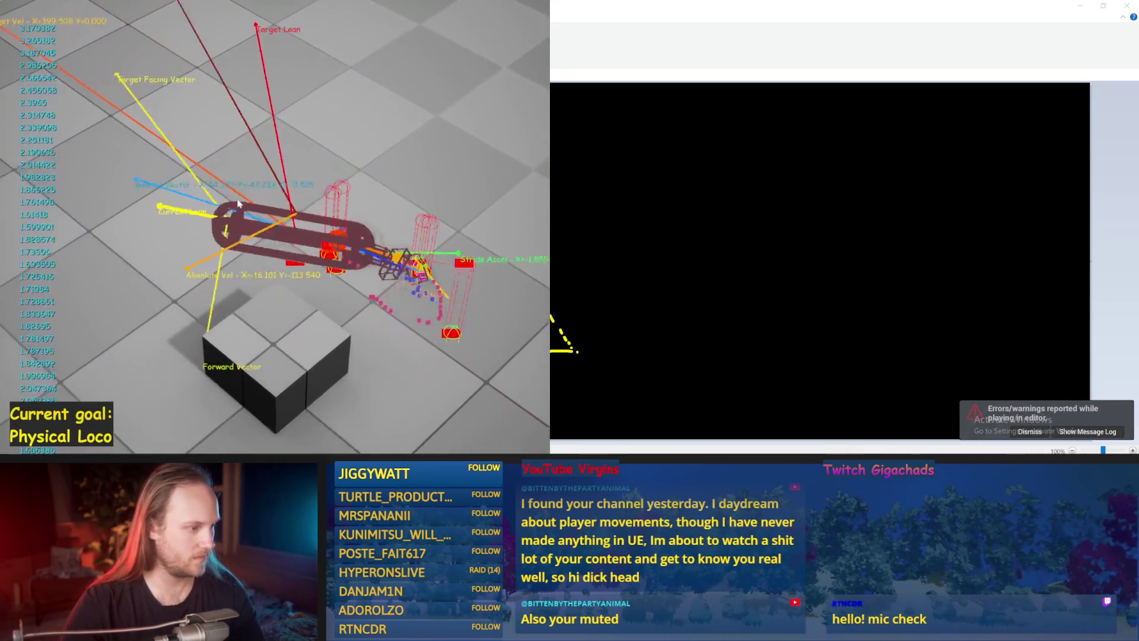
{"action": "key", "text": "Escape"}
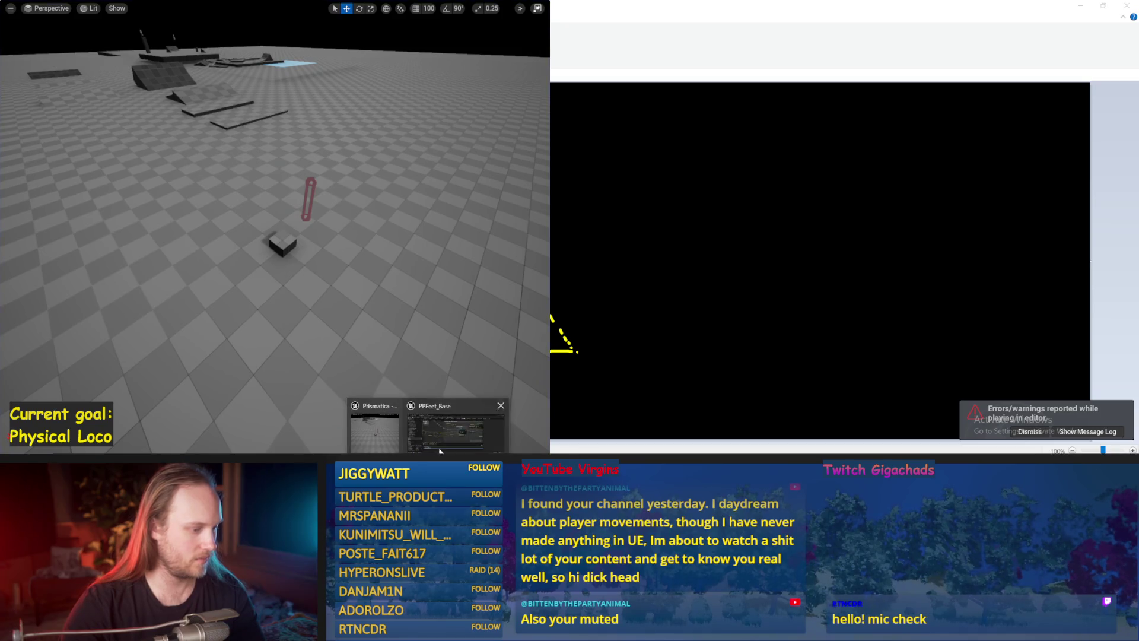
{"action": "left_click", "coordinate": [447, 433]}
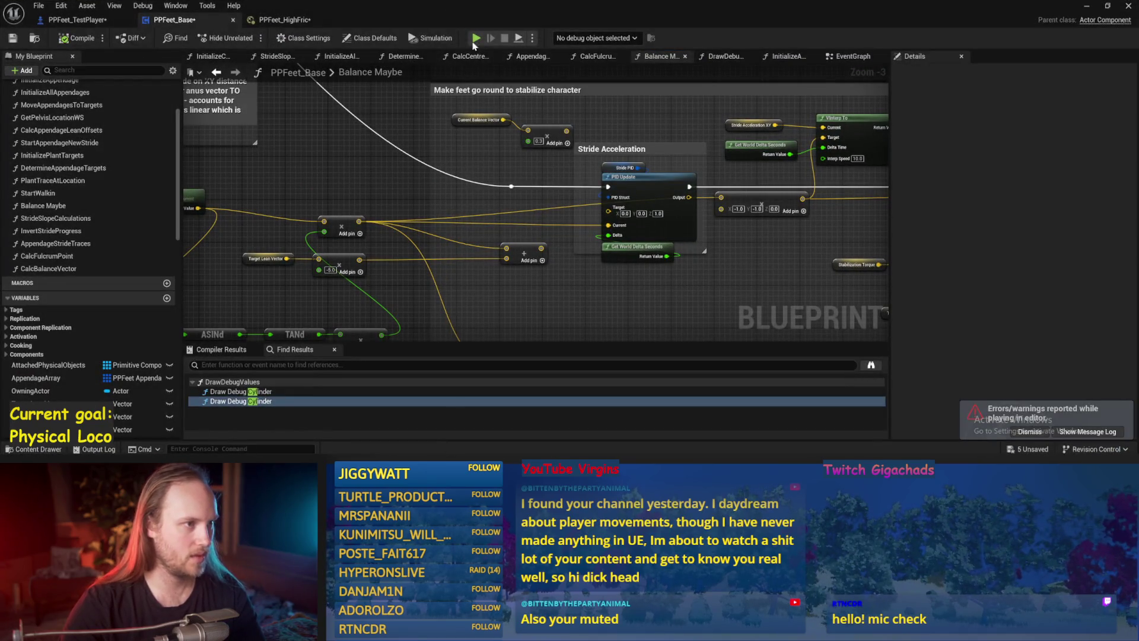
Snap the blueprint editor to the right half of the screen and run a short simulation.
{"action": "key", "text": "super+Right"}
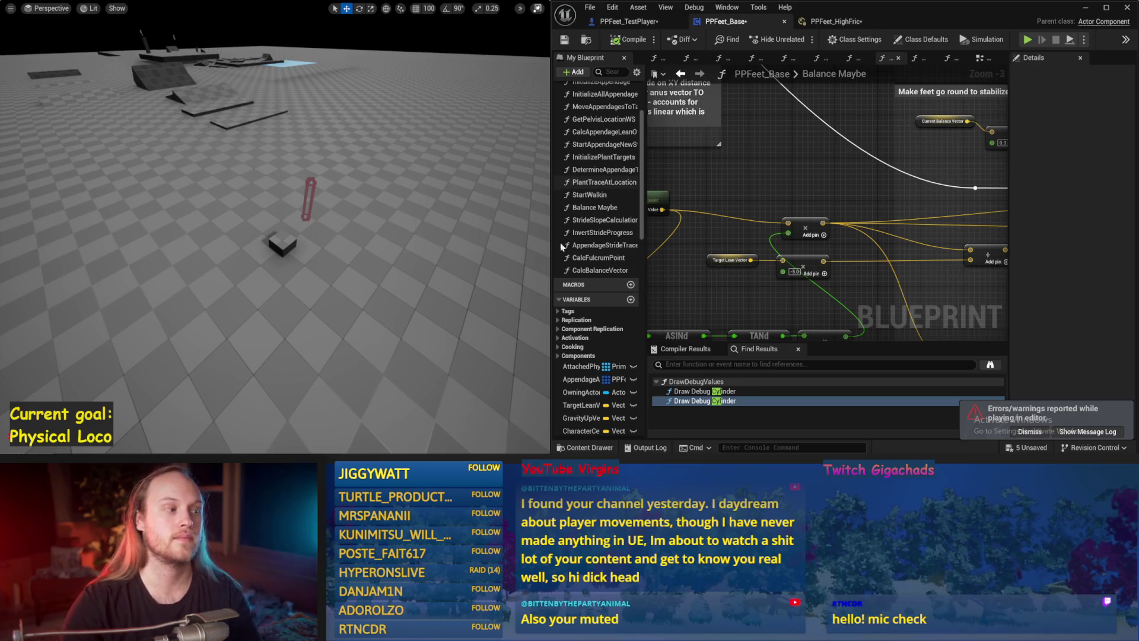
{"action": "key", "text": "alt+p"}
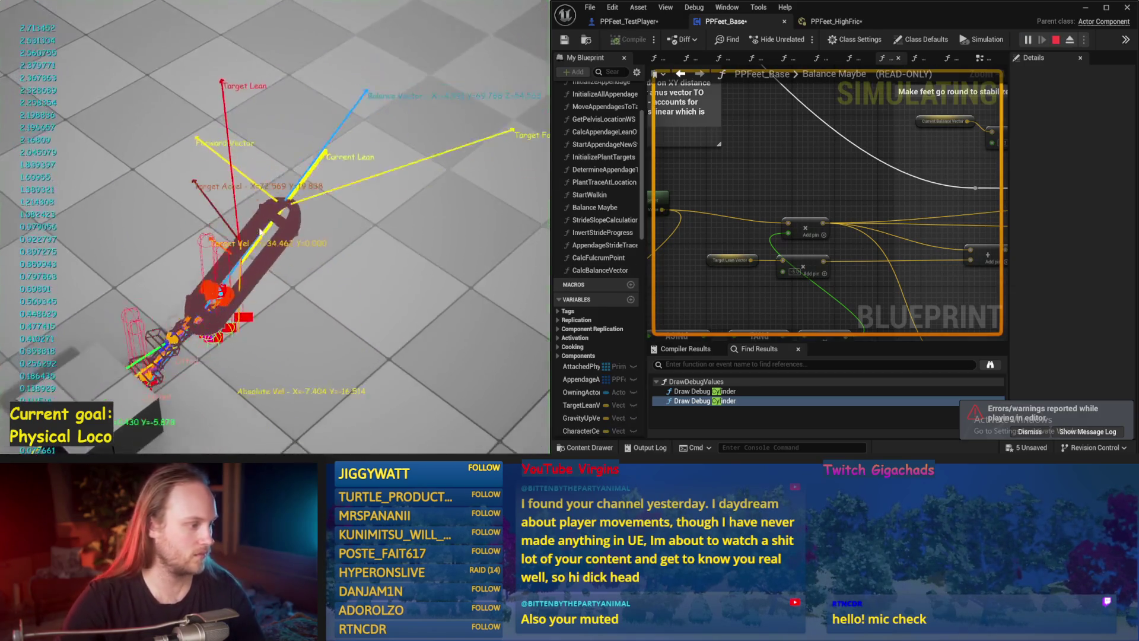
{"action": "key", "text": "Escape"}
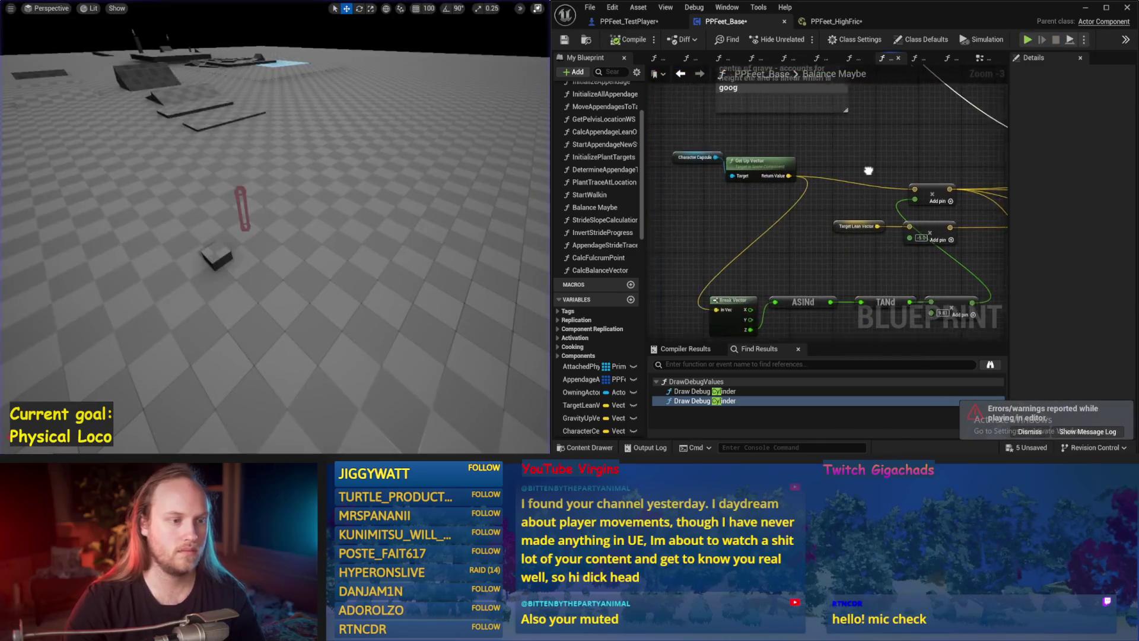
{"action": "mouse_move", "coordinate": [755, 176]}
{"action": "left_mouse_down"}
{"action": "mouse_move", "coordinate": [768, 251]}
{"action": "mouse_move", "coordinate": [872, 267]}
{"action": "mouse_move", "coordinate": [746, 274]}
{"action": "left_mouse_up"}
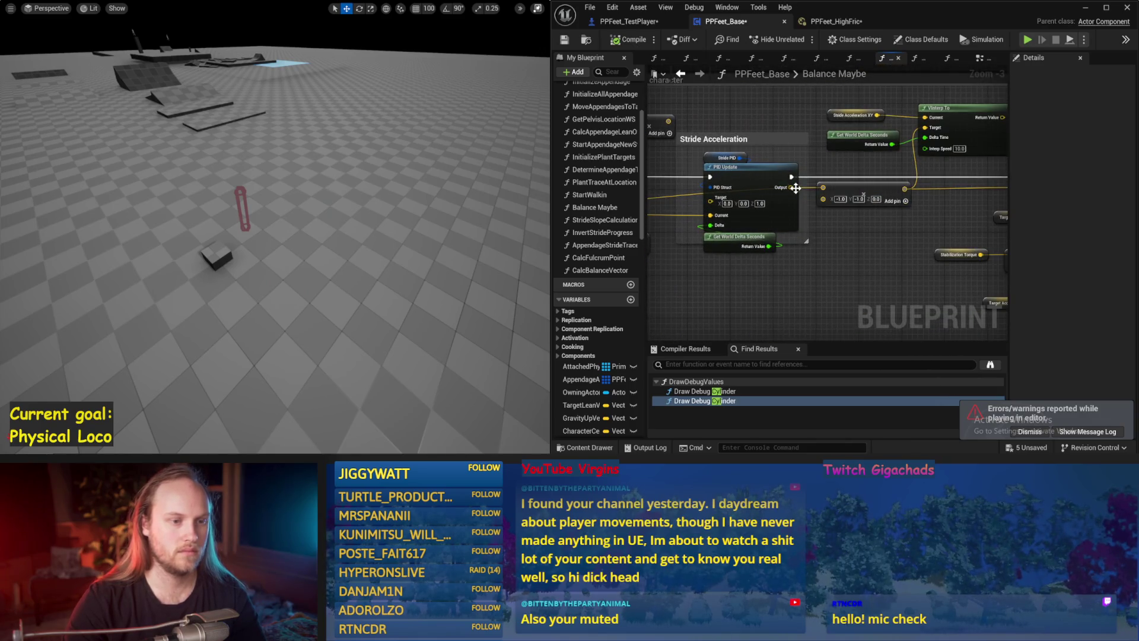
Change the Stride PID variable's ProportionalFactor from 1.0 to 0.1 and simulate with Alt+S.
{"action": "left_click", "coordinate": [739, 162]}
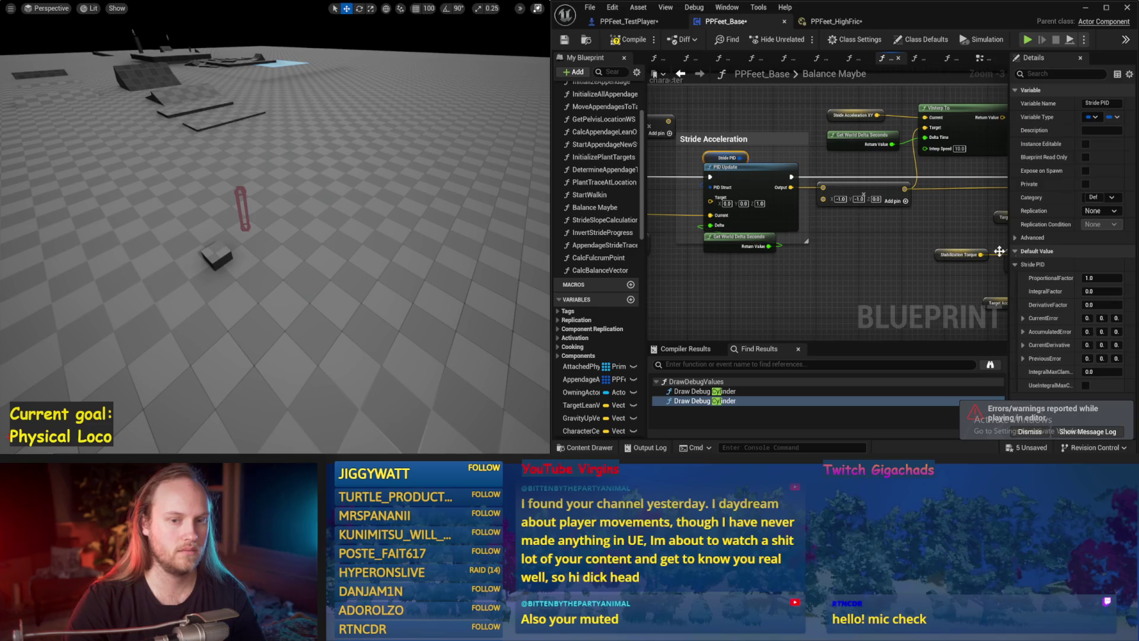
{"action": "left_click", "coordinate": [1101, 278]}
{"action": "type", "text": "0.1"}
{"action": "key", "text": "Return"}
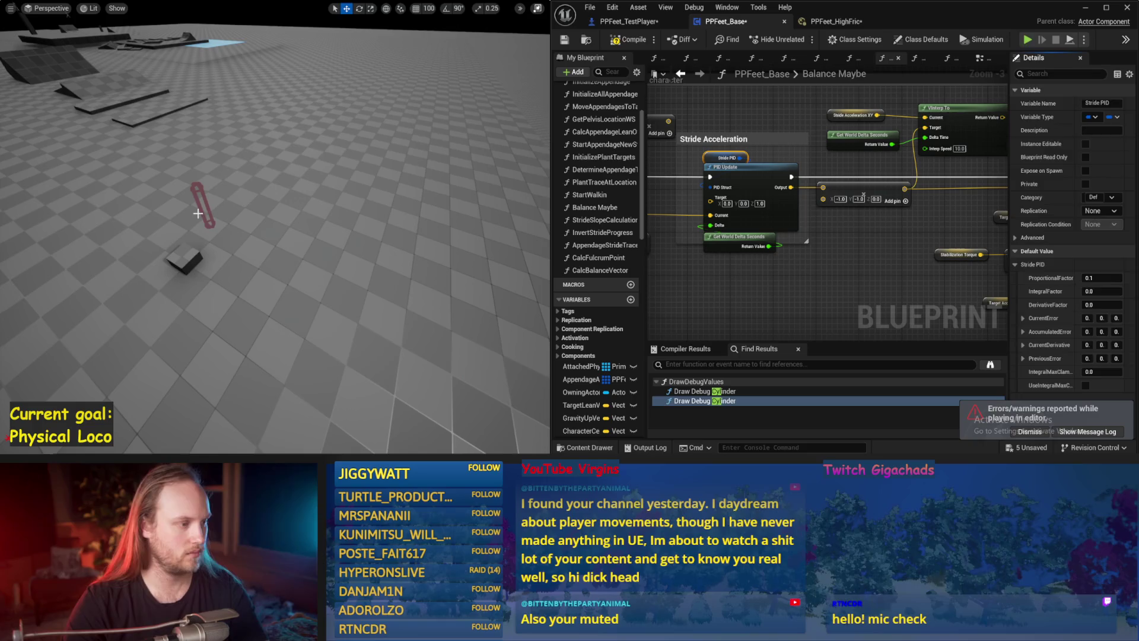
{"action": "key", "text": "alt+s"}
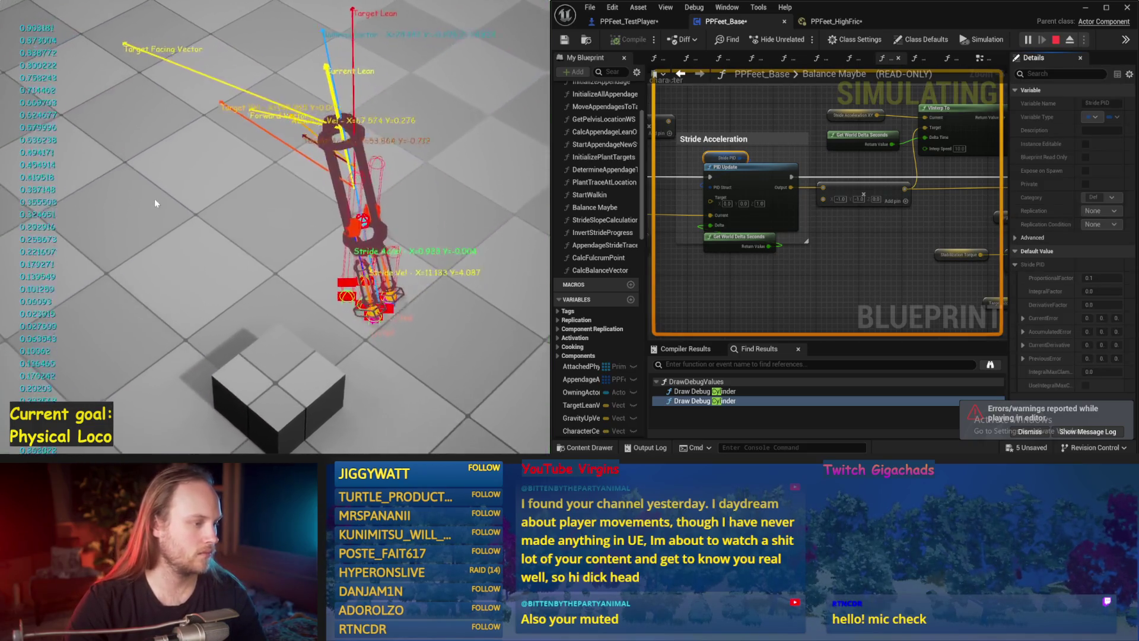
Stop the simulation after the character falls and save the blueprint.
{"action": "key", "text": "Escape"}
{"action": "key", "text": "ctrl+s"}
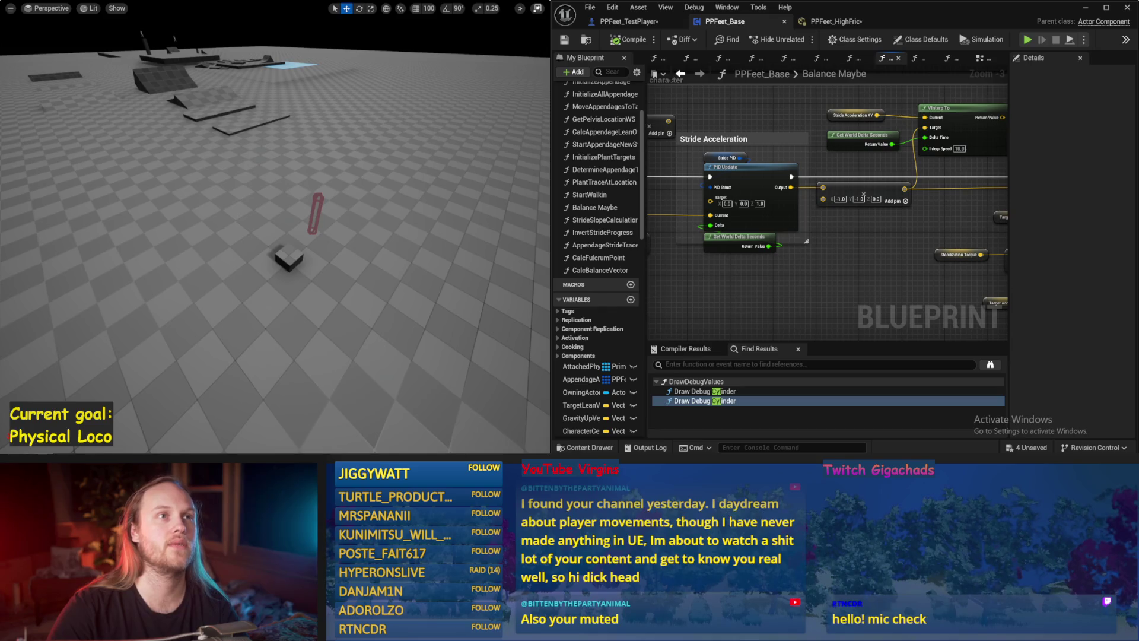
{"action": "left_click_drag", "start_coordinate": [500, 137], "coordinate": [367, 119]}
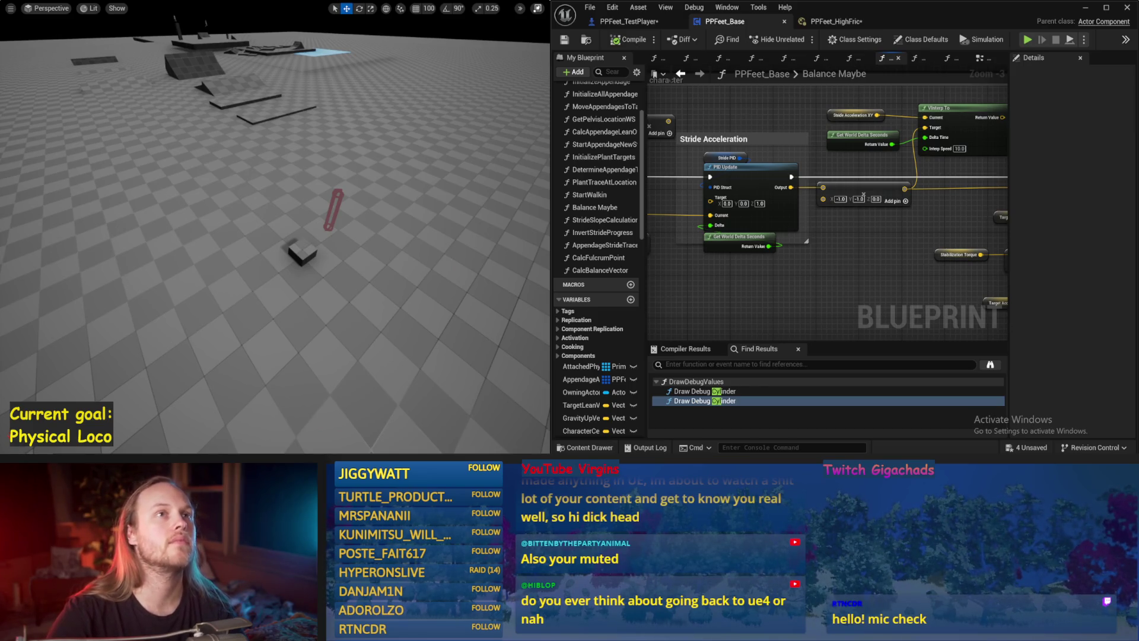
Pan the graph to bring the stabilize character section into view.
{"action": "left_click_drag", "start_coordinate": [700, 89], "coordinate": [773, 229]}
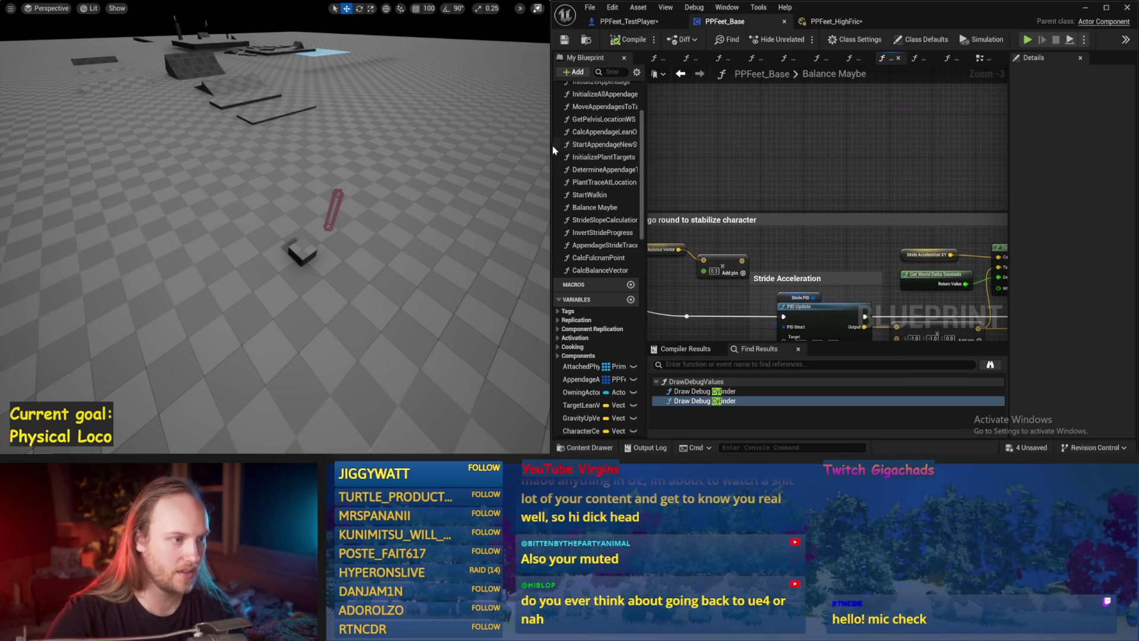
Widen the blueprint editor and survey the Stride PID Update and VInterp To nodes.
{"action": "left_click_drag", "start_coordinate": [551, 141], "coordinate": [457, 141]}
{"action": "scroll", "coordinate": [713, 270], "scroll_direction": "down", "scroll_amount": 2}
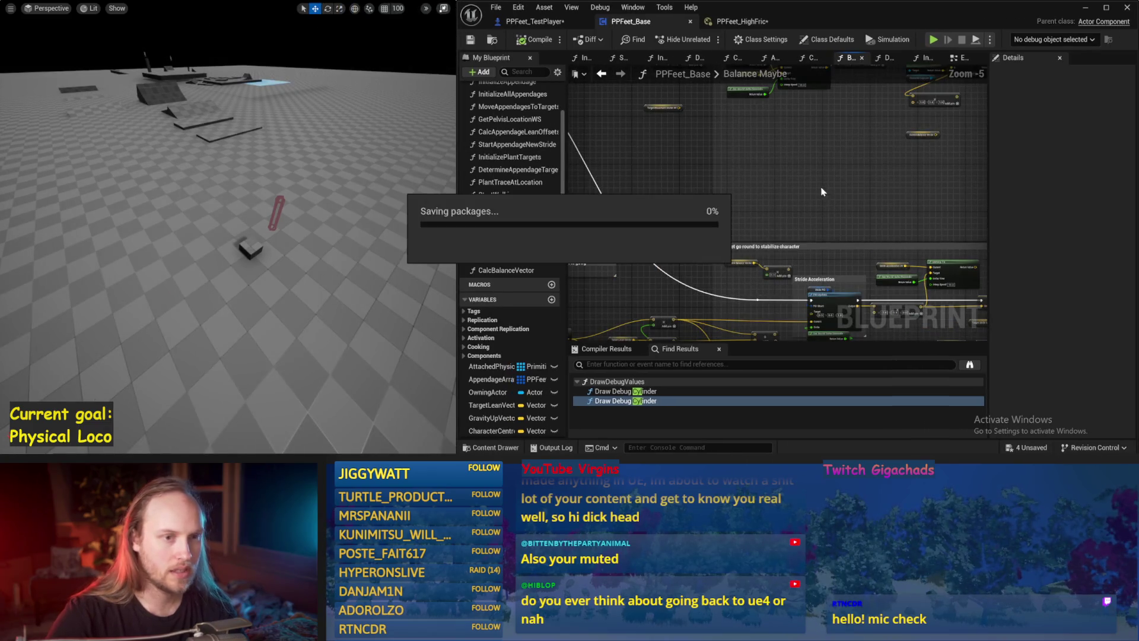
{"action": "scroll", "coordinate": [712, 270], "scroll_direction": "up", "scroll_amount": 1}
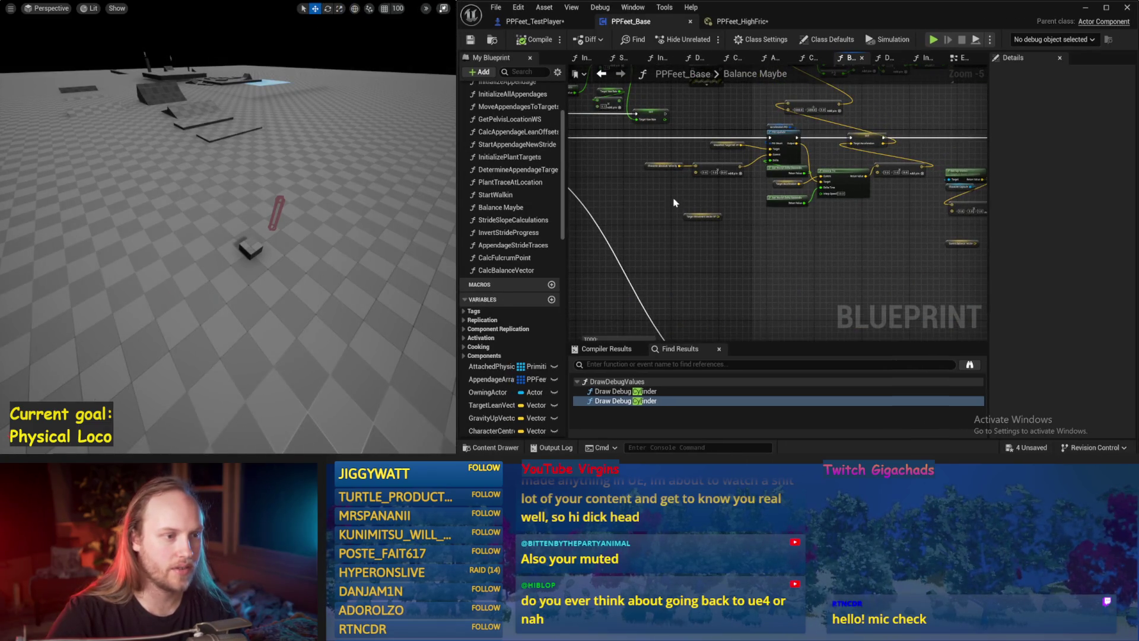
{"action": "left_click_drag", "start_coordinate": [712, 270], "coordinate": [725, 208]}
{"action": "scroll", "coordinate": [703, 187], "scroll_direction": "up", "scroll_amount": 1}
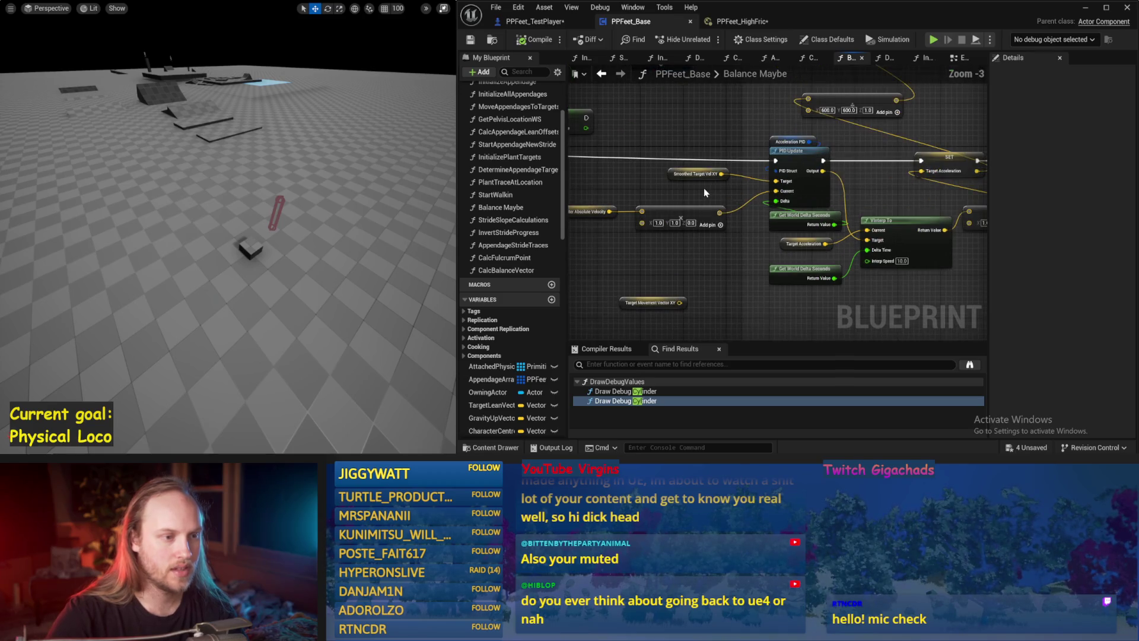
{"action": "left_click", "coordinate": [728, 141]}
{"action": "left_click", "coordinate": [718, 137]}
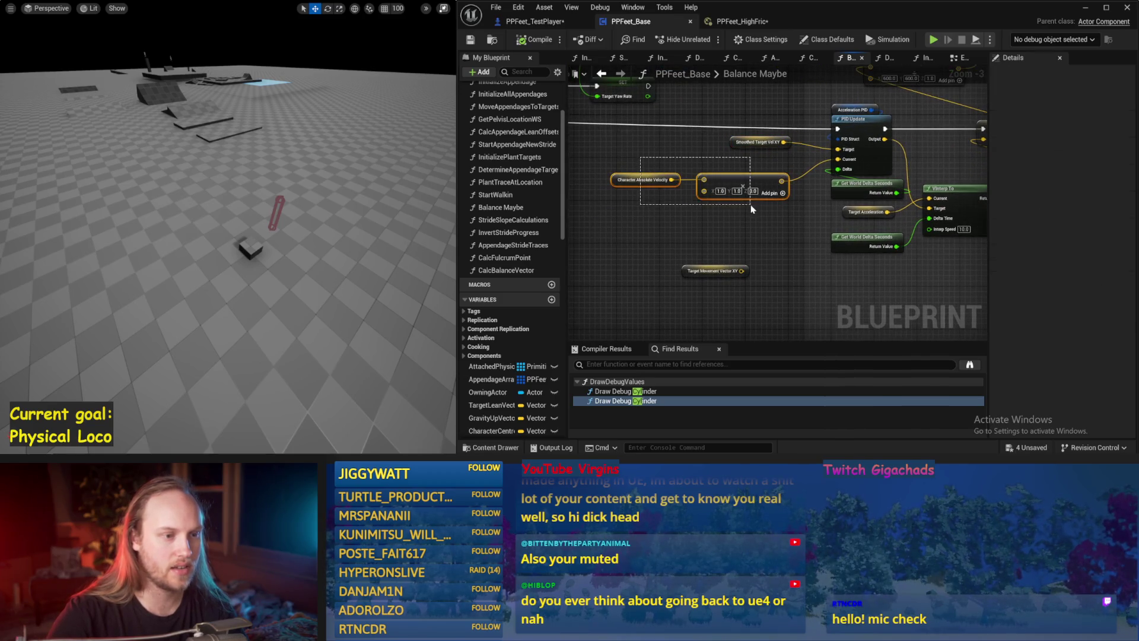
{"action": "left_click_drag", "start_coordinate": [866, 156], "coordinate": [756, 203]}
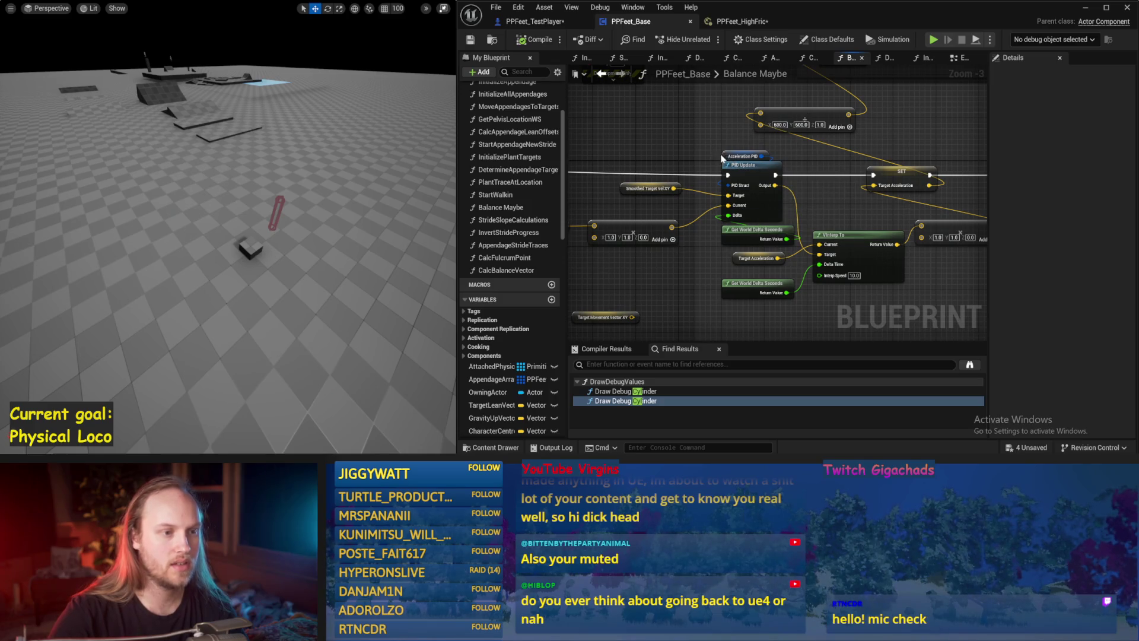
{"action": "left_click", "coordinate": [741, 156]}
{"action": "left_click", "coordinate": [813, 157]}
{"action": "left_click_drag", "start_coordinate": [813, 157], "coordinate": [713, 146]}
{"action": "mouse_move", "coordinate": [811, 284]}
{"action": "left_mouse_down"}
{"action": "mouse_move", "coordinate": [740, 265]}
{"action": "mouse_move", "coordinate": [790, 250]}
{"action": "mouse_move", "coordinate": [760, 195]}
{"action": "mouse_move", "coordinate": [733, 189]}
{"action": "left_mouse_up"}
{"action": "left_click", "coordinate": [733, 189]}
{"action": "mouse_move", "coordinate": [856, 147]}
{"action": "left_mouse_down"}
{"action": "mouse_move", "coordinate": [822, 198]}
{"action": "mouse_move", "coordinate": [878, 128]}
{"action": "left_mouse_up"}
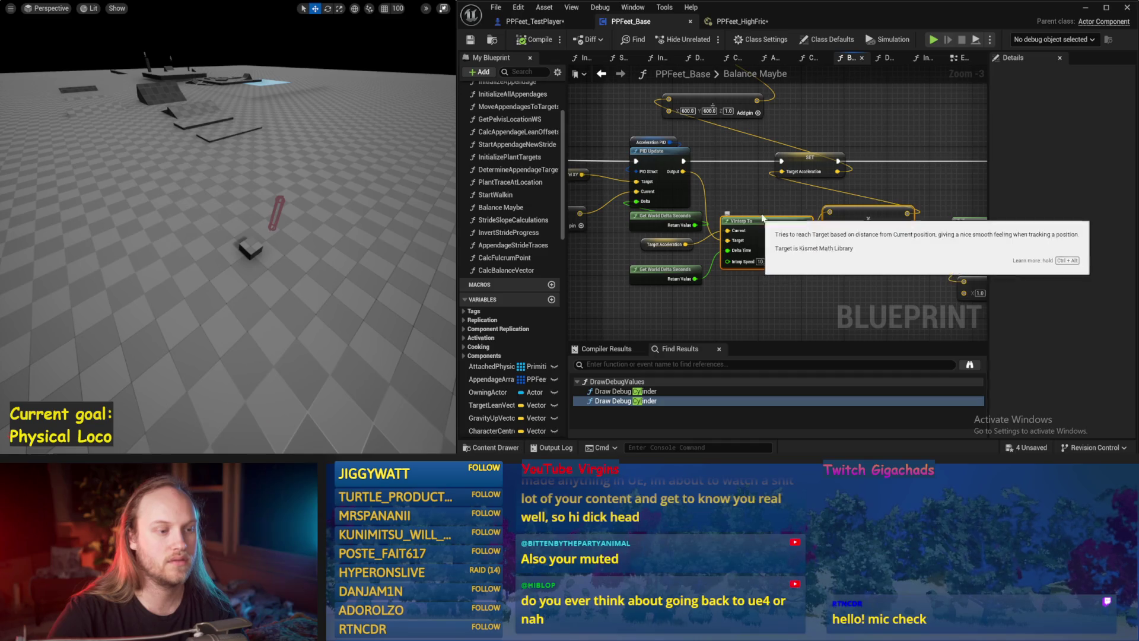
Move the VInterp To and delta-time nodes lower in the graph and save.
{"action": "left_click", "coordinate": [807, 252]}
{"action": "mouse_move", "coordinate": [900, 134]}
{"action": "left_mouse_down"}
{"action": "mouse_move", "coordinate": [761, 219]}
{"action": "mouse_move", "coordinate": [878, 208]}
{"action": "mouse_move", "coordinate": [867, 245]}
{"action": "mouse_move", "coordinate": [864, 160]}
{"action": "left_mouse_up"}
{"action": "left_click_drag", "start_coordinate": [819, 193], "coordinate": [814, 203]}
{"action": "left_click_drag", "start_coordinate": [833, 273], "coordinate": [608, 225]}
{"action": "left_click_drag", "start_coordinate": [712, 198], "coordinate": [701, 251]}
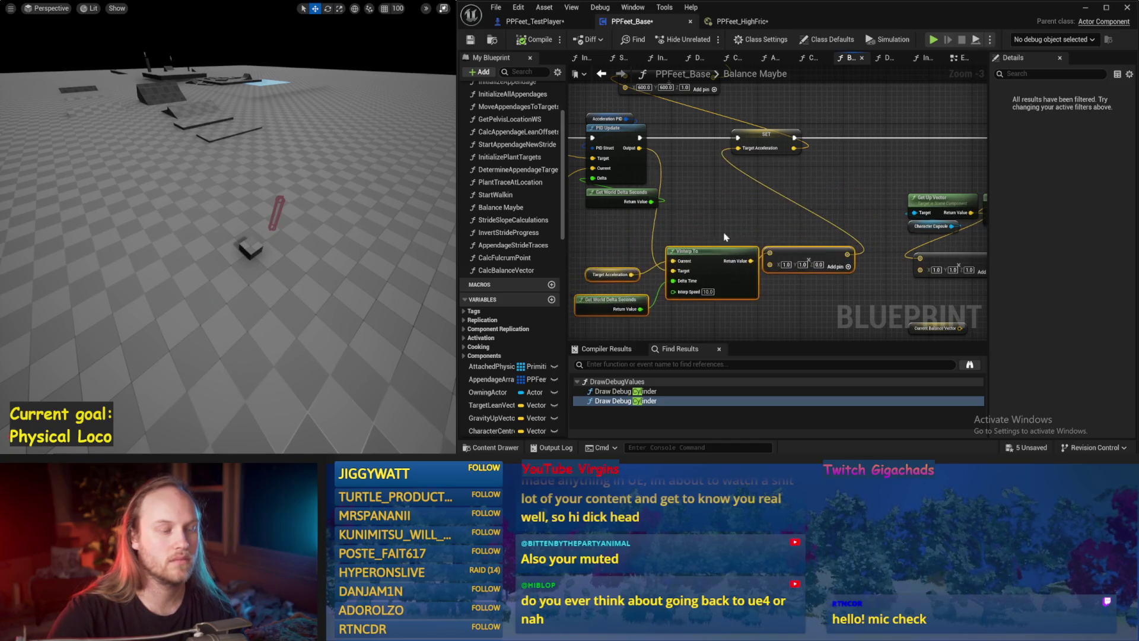
{"action": "left_click_drag", "start_coordinate": [793, 135], "coordinate": [681, 165]}
{"action": "key", "text": "ctrl+s"}
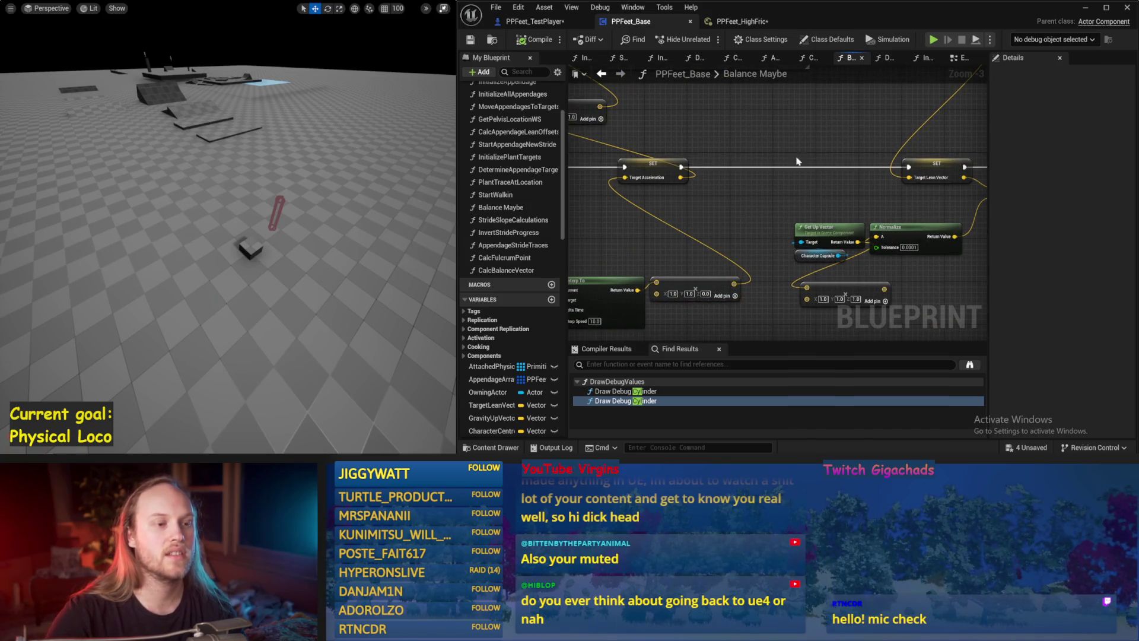
{"action": "key", "text": "ctrl+s"}
Review the Vector Length and Map Range nodes, then compile the blueprint.
{"action": "mouse_move", "coordinate": [746, 177]}
{"action": "left_mouse_down"}
{"action": "mouse_move", "coordinate": [761, 235]}
{"action": "mouse_move", "coordinate": [759, 66]}
{"action": "mouse_move", "coordinate": [742, 207]}
{"action": "mouse_move", "coordinate": [653, 214]}
{"action": "mouse_move", "coordinate": [798, 199]}
{"action": "mouse_move", "coordinate": [706, 180]}
{"action": "mouse_move", "coordinate": [624, 249]}
{"action": "left_mouse_up"}
{"action": "left_click", "coordinate": [624, 249]}
{"action": "left_click_drag", "start_coordinate": [690, 195], "coordinate": [638, 184]}
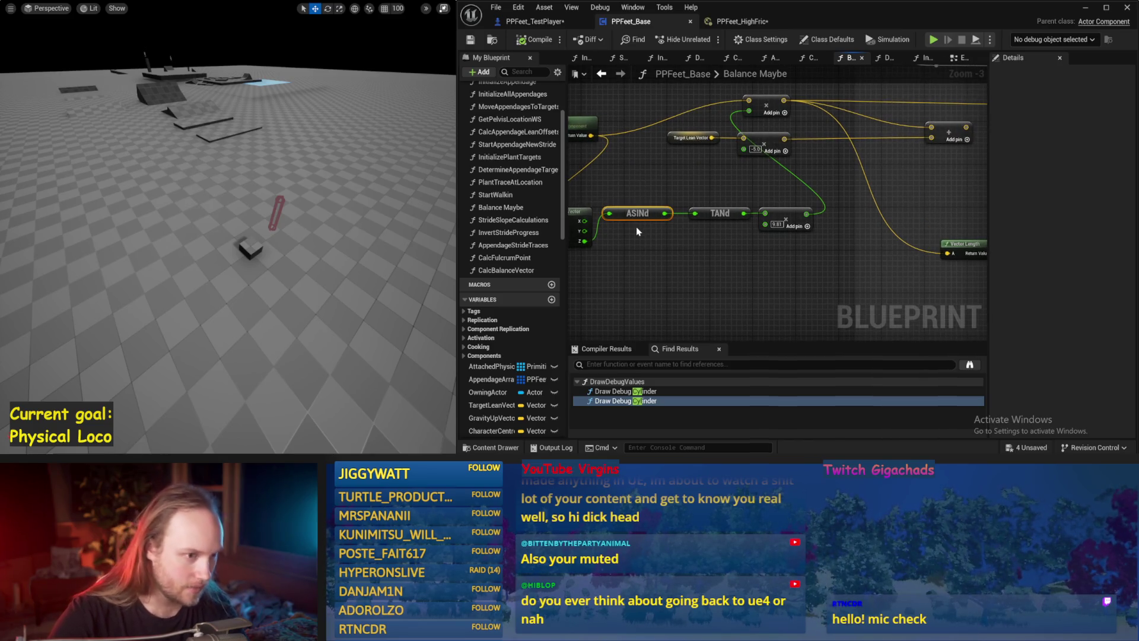
{"action": "left_click_drag", "start_coordinate": [687, 247], "coordinate": [640, 266]}
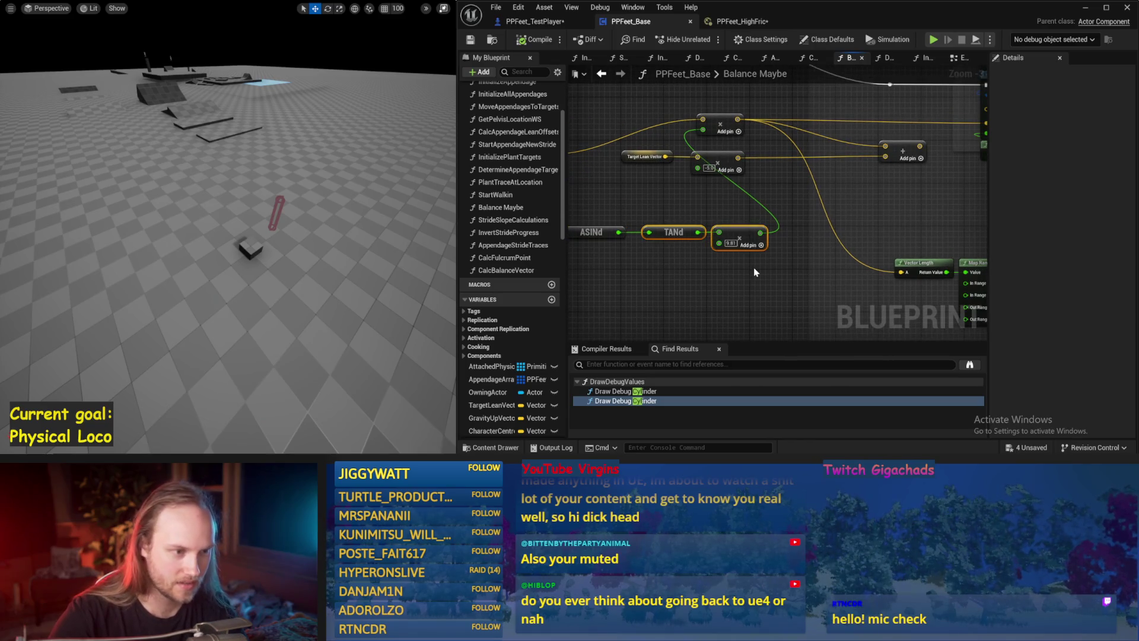
{"action": "mouse_move", "coordinate": [776, 192]}
{"action": "left_mouse_down"}
{"action": "mouse_move", "coordinate": [791, 122]}
{"action": "mouse_move", "coordinate": [781, 158]}
{"action": "mouse_move", "coordinate": [706, 243]}
{"action": "left_mouse_up"}
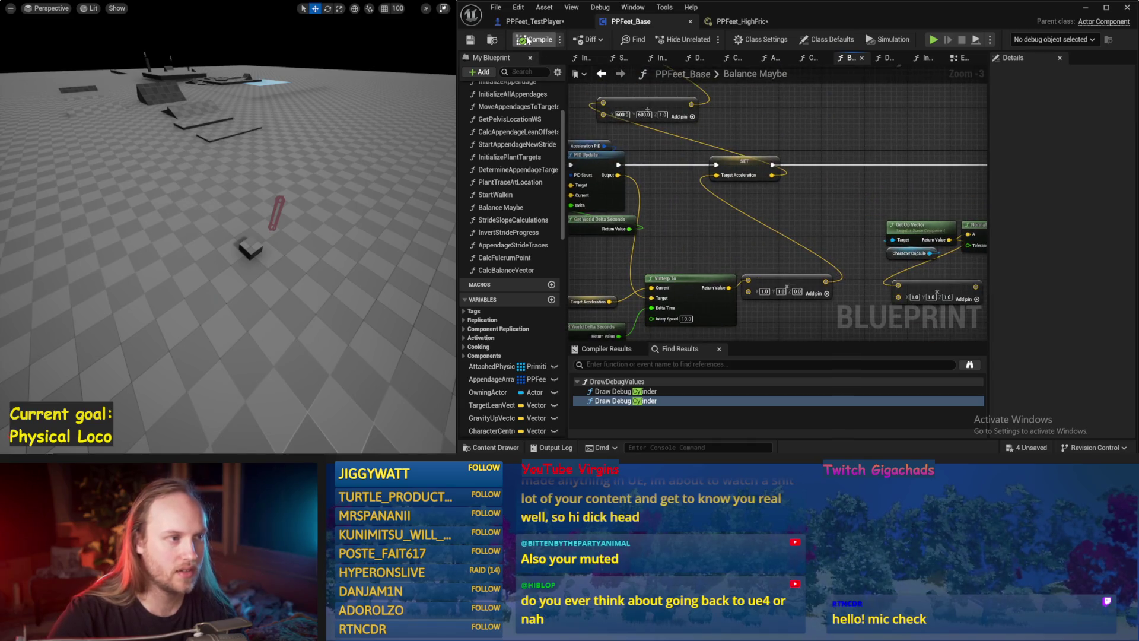
{"action": "left_click_drag", "start_coordinate": [770, 143], "coordinate": [730, 155]}
{"action": "left_click", "coordinate": [730, 154]}
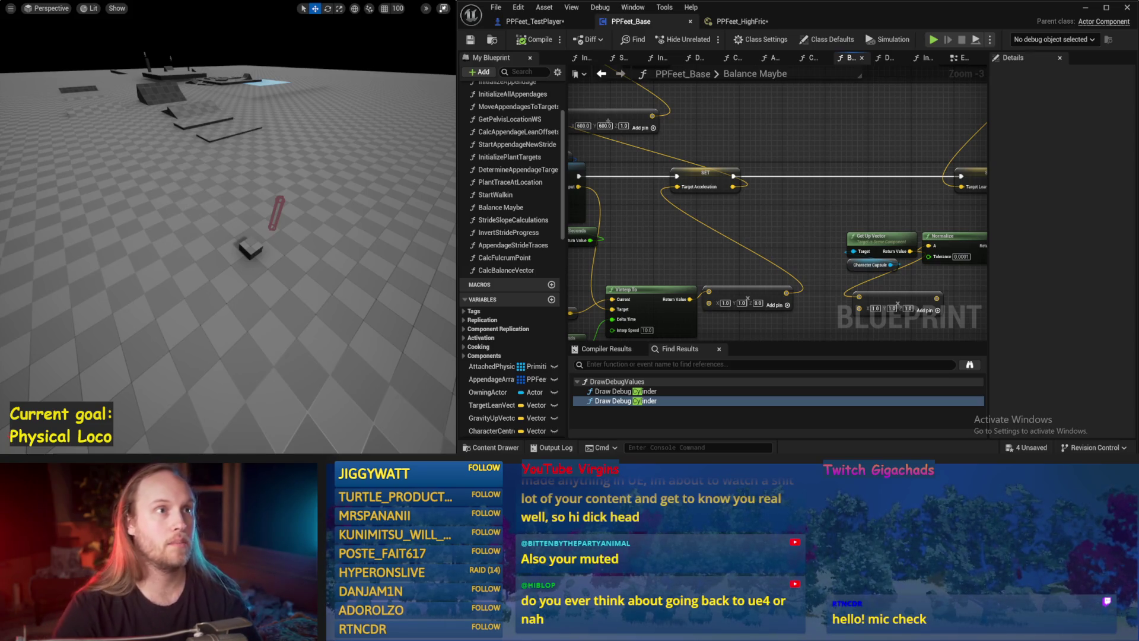
Move the VInterp To group lower and left, below the SET Target Acceleration node.
{"action": "left_click_drag", "start_coordinate": [852, 195], "coordinate": [895, 184]}
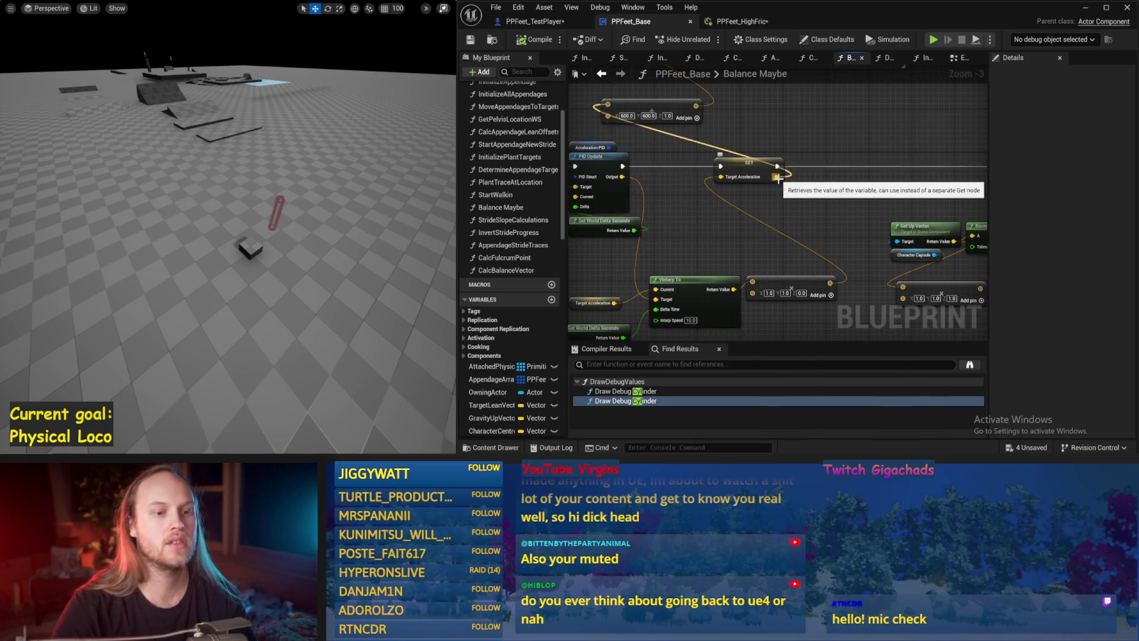
{"action": "left_click_drag", "start_coordinate": [778, 177], "coordinate": [736, 210]}
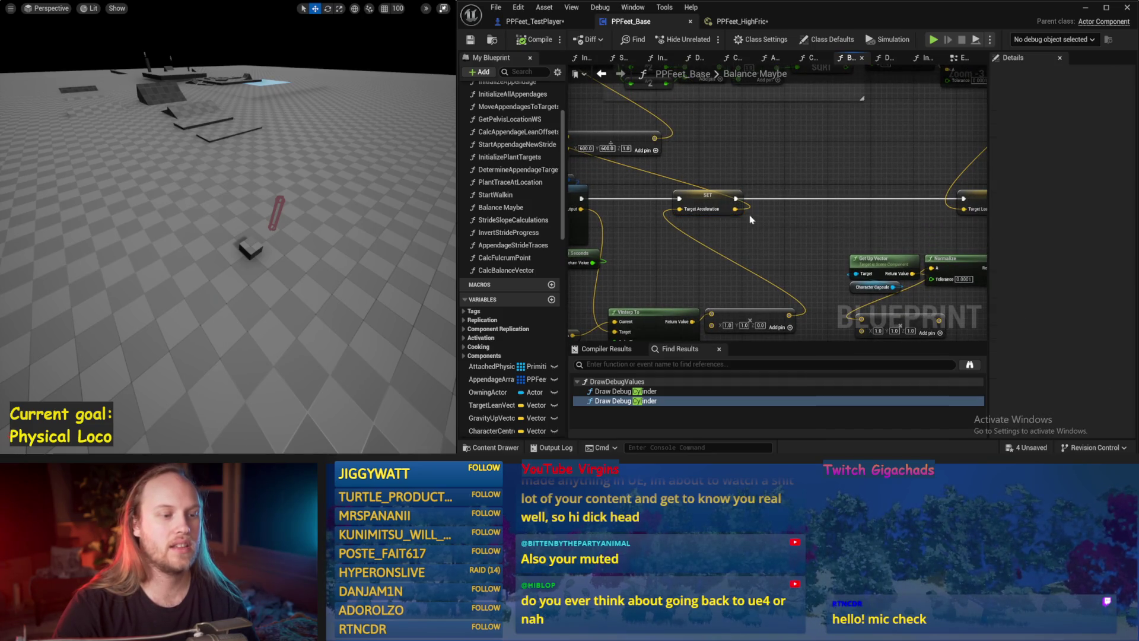
{"action": "left_click_drag", "start_coordinate": [717, 253], "coordinate": [757, 180]}
{"action": "mouse_move", "coordinate": [800, 235]}
{"action": "left_mouse_down"}
{"action": "mouse_move", "coordinate": [593, 309]}
{"action": "mouse_move", "coordinate": [584, 323]}
{"action": "left_mouse_up"}
{"action": "left_click_drag", "start_coordinate": [735, 182], "coordinate": [592, 247]}
{"action": "mouse_move", "coordinate": [685, 195]}
{"action": "left_mouse_down"}
{"action": "mouse_move", "coordinate": [761, 195]}
{"action": "mouse_move", "coordinate": [694, 207]}
{"action": "left_mouse_up"}
Add a Vector Length XY node fed by the VInterp To result.
{"action": "mouse_move", "coordinate": [735, 262]}
{"action": "left_mouse_down"}
{"action": "mouse_move", "coordinate": [764, 241]}
{"action": "mouse_move", "coordinate": [762, 215]}
{"action": "left_mouse_up"}
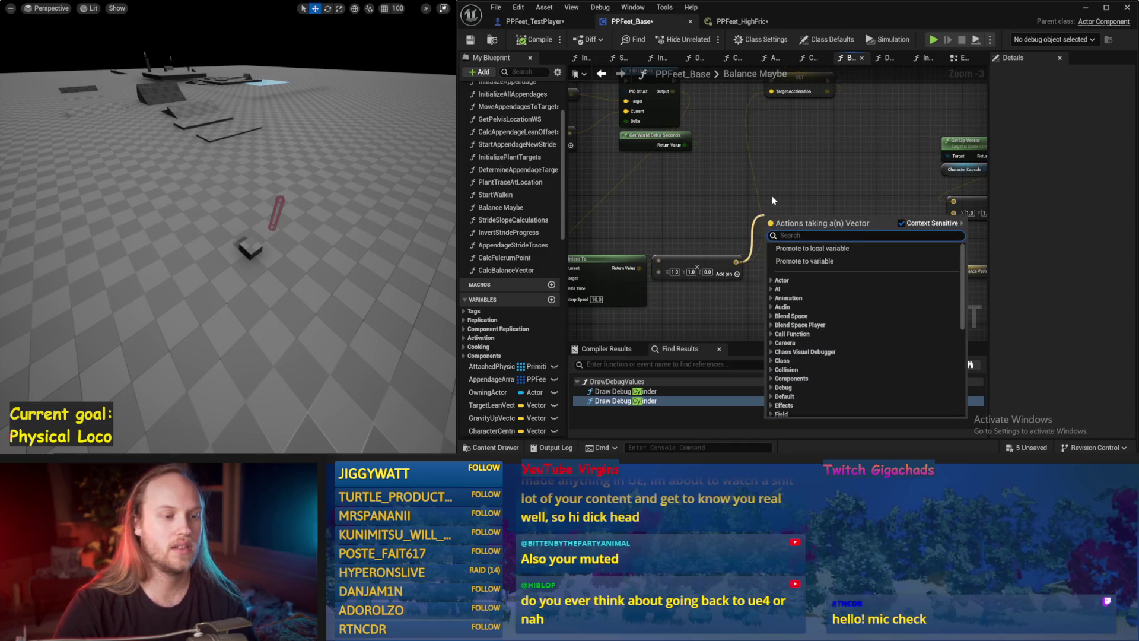
{"action": "type", "text": "length"}
{"action": "key", "text": "Return"}
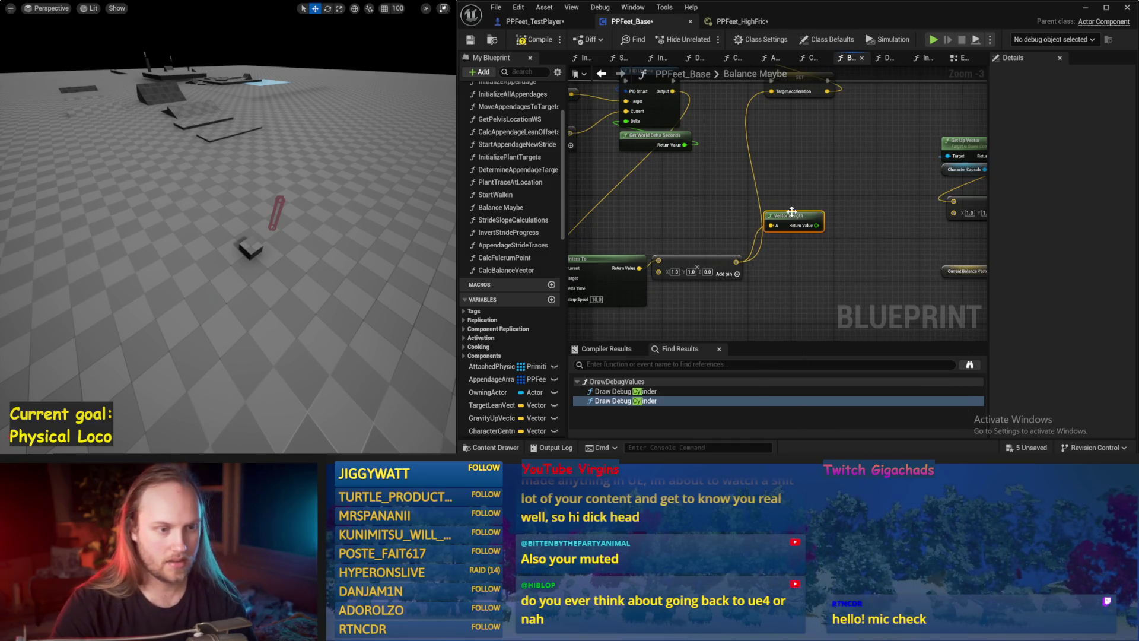
{"action": "key", "text": "Delete"}
{"action": "mouse_move", "coordinate": [639, 268]}
{"action": "left_mouse_down"}
{"action": "mouse_move", "coordinate": [691, 210]}
{"action": "mouse_move", "coordinate": [682, 206]}
{"action": "left_mouse_up"}
{"action": "type", "text": "length xy"}
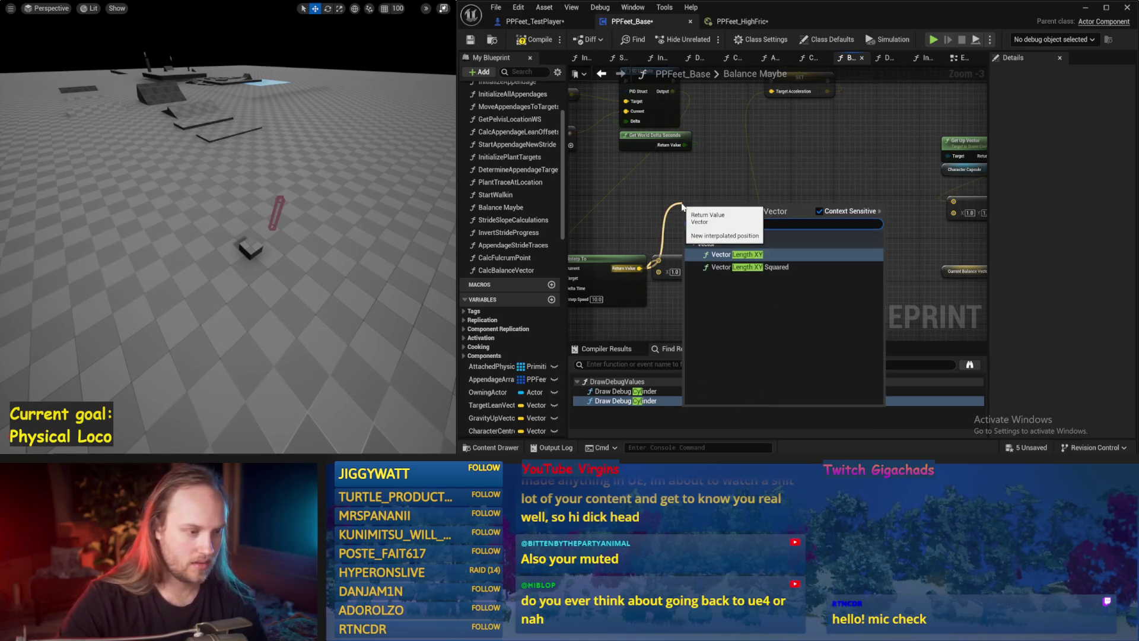
{"action": "key", "text": "Return"}
Position the Vector Length XY node higher and drag a wire from its result.
{"action": "mouse_move", "coordinate": [657, 170]}
{"action": "left_mouse_down"}
{"action": "mouse_move", "coordinate": [746, 186]}
{"action": "mouse_move", "coordinate": [746, 214]}
{"action": "left_mouse_up"}
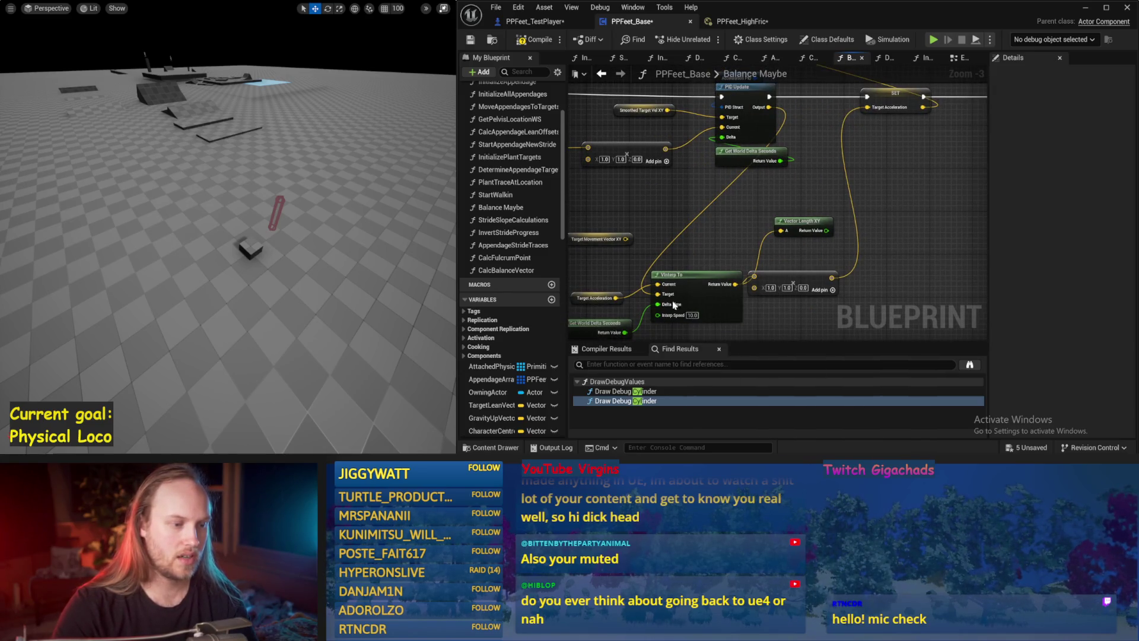
{"action": "mouse_move", "coordinate": [703, 223]}
{"action": "left_mouse_down"}
{"action": "mouse_move", "coordinate": [750, 236]}
{"action": "mouse_move", "coordinate": [668, 205]}
{"action": "left_mouse_up"}
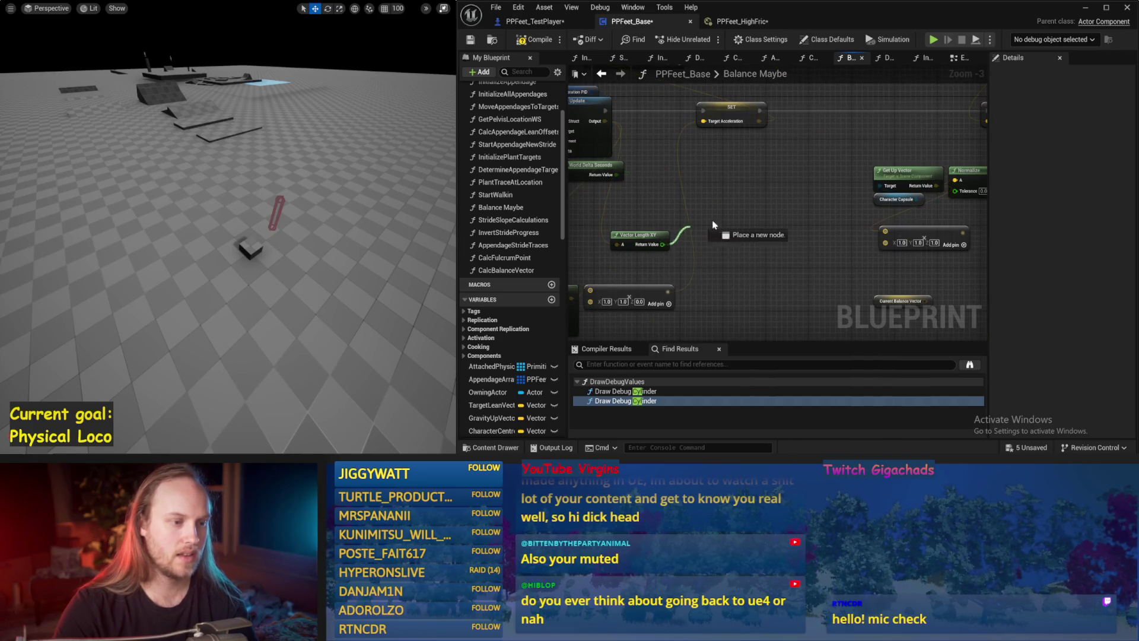
{"action": "left_click_drag", "start_coordinate": [641, 246], "coordinate": [651, 209]}
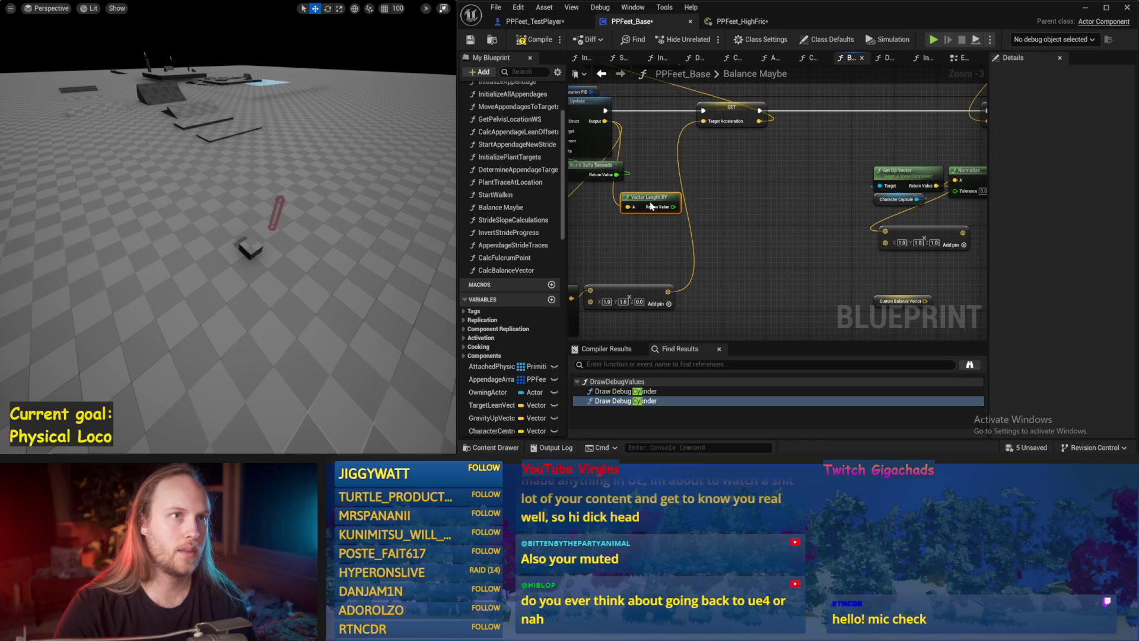
{"action": "left_click", "coordinate": [749, 212]}
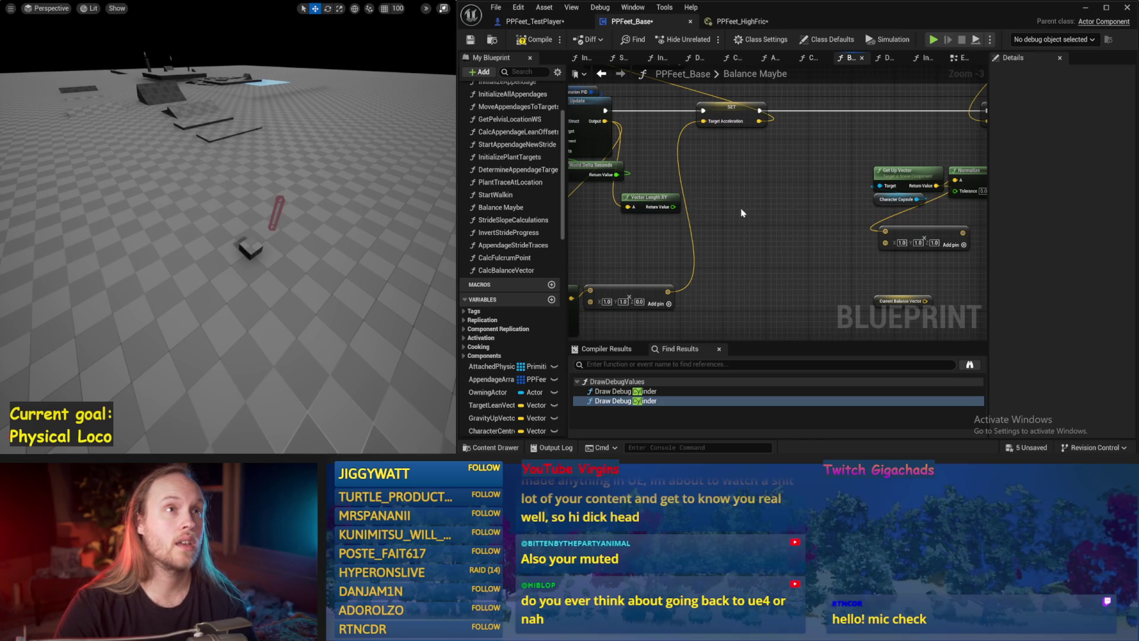
{"action": "left_click_drag", "start_coordinate": [673, 206], "coordinate": [705, 201]}
Divide the Vector Length XY result by 9.81 and comment the node 'Gravy'.
{"action": "type", "text": "/"}
{"action": "key", "text": "Return"}
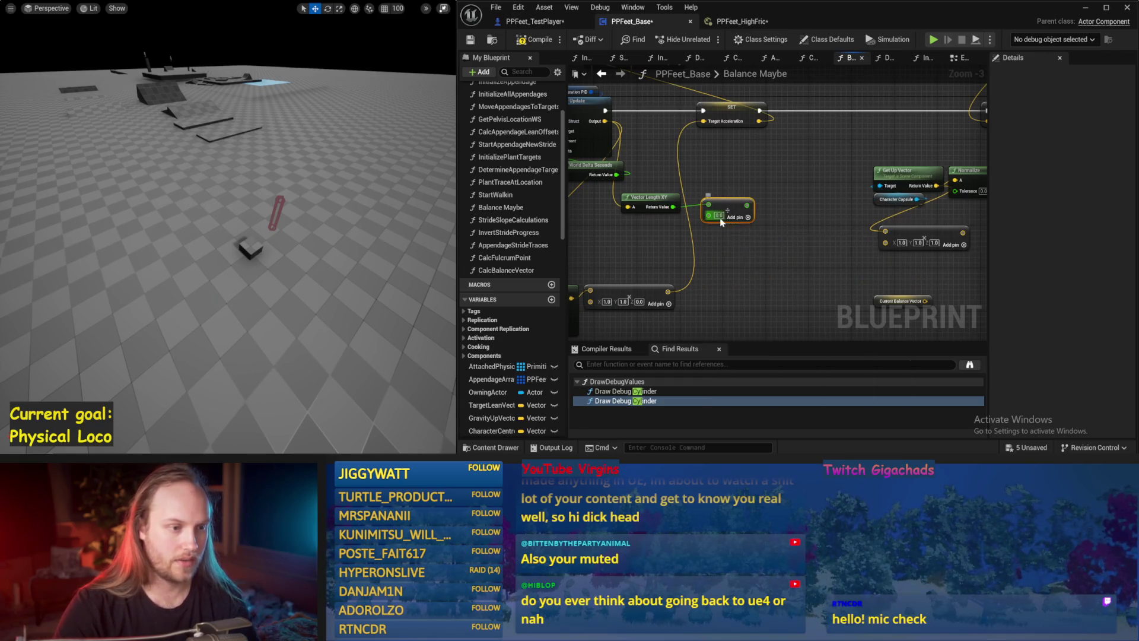
{"action": "type", "text": "9.81"}
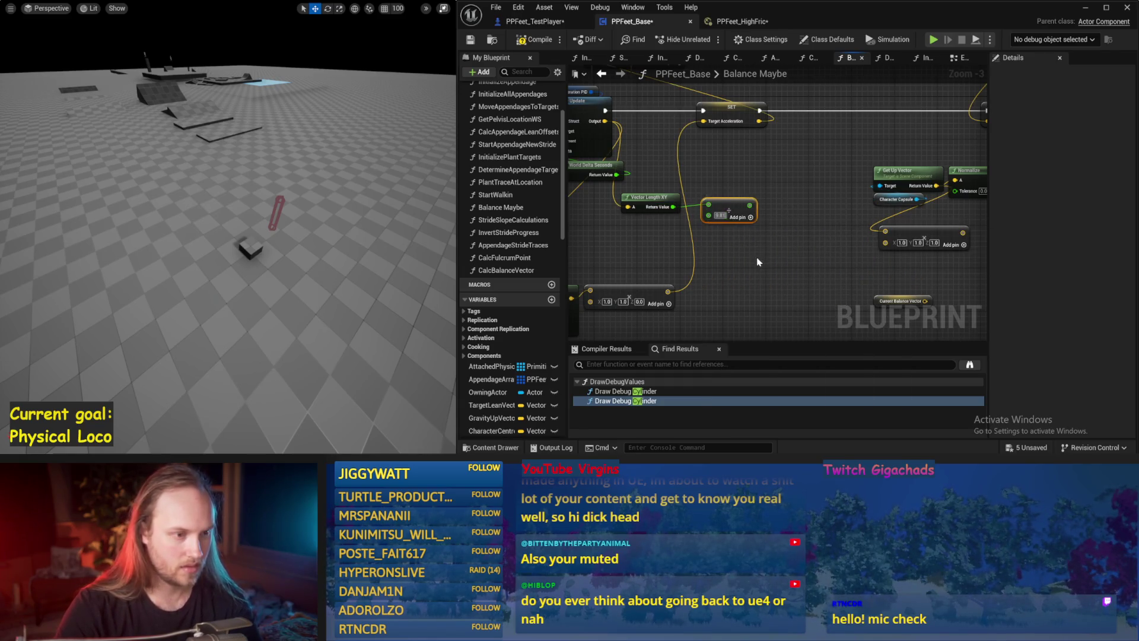
{"action": "left_click_drag", "start_coordinate": [725, 206], "coordinate": [725, 227]}
{"action": "type", "text": "c"}
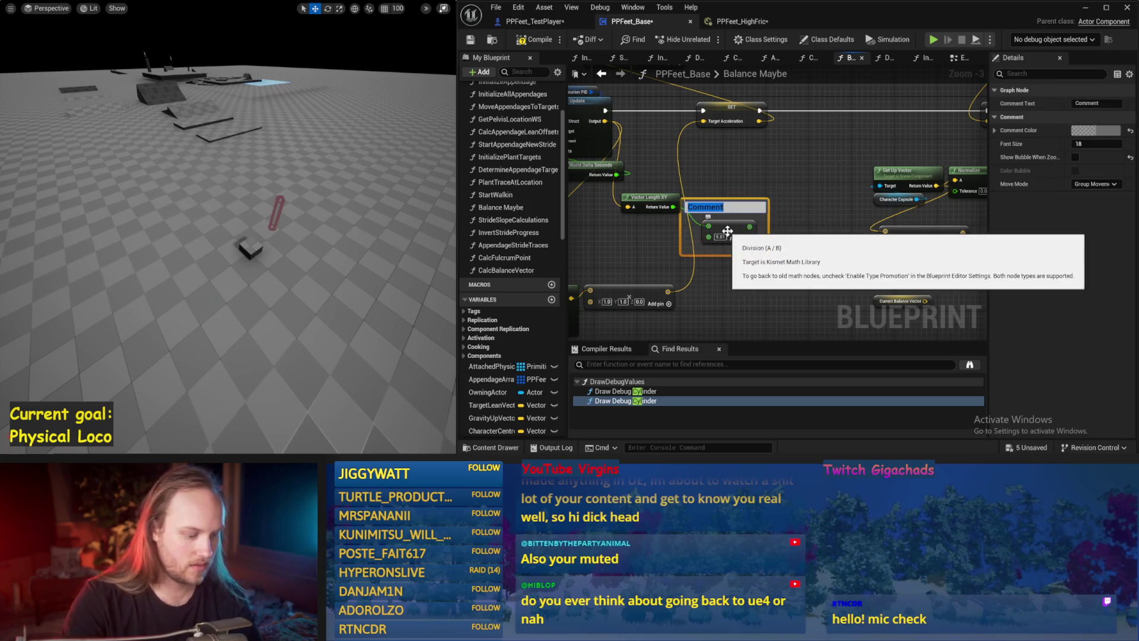
{"action": "type", "text": "G"}
{"action": "type", "text": "g"}
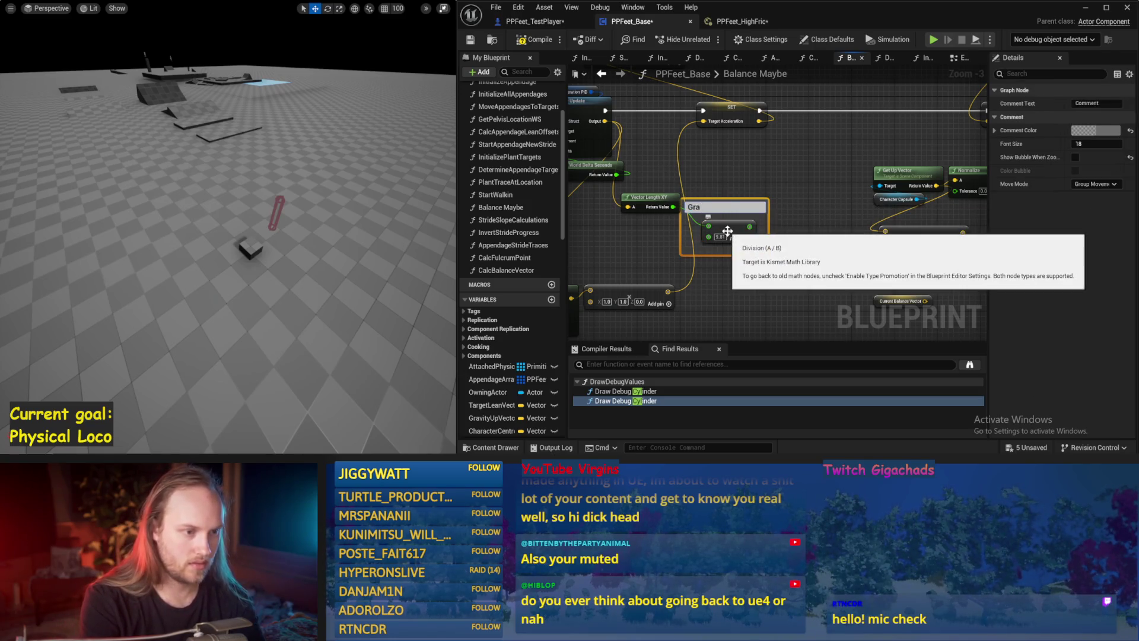
{"action": "type", "text": "y"}
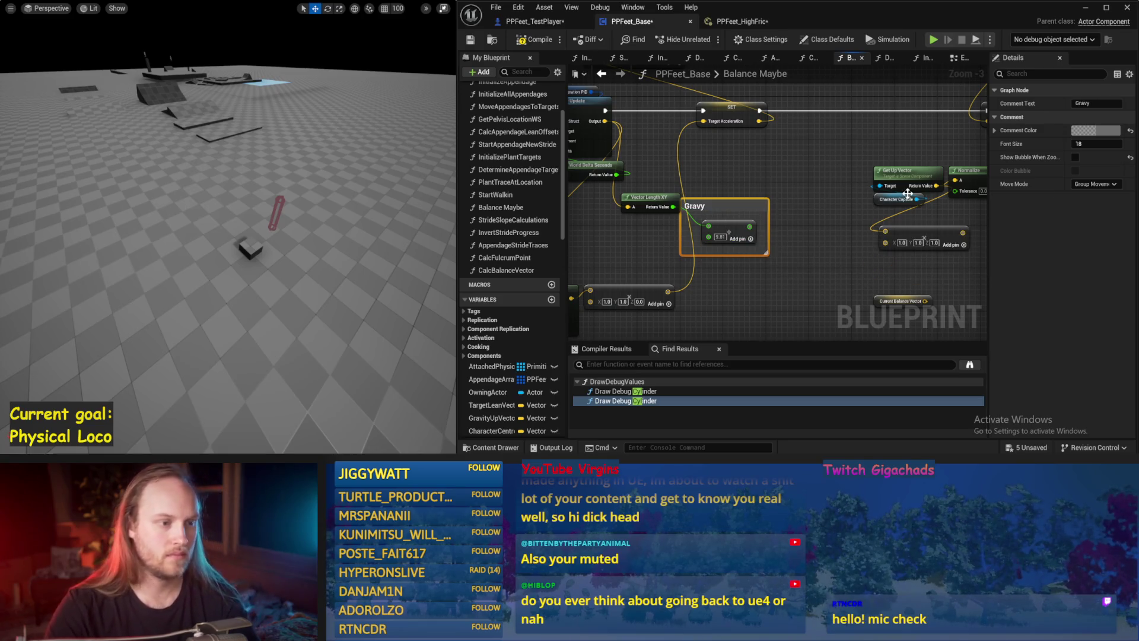
{"action": "left_click", "coordinate": [717, 190]}
Add an Atan (Degrees) node from the blueprint actions list.
{"action": "left_click_drag", "start_coordinate": [750, 227], "coordinate": [800, 167]}
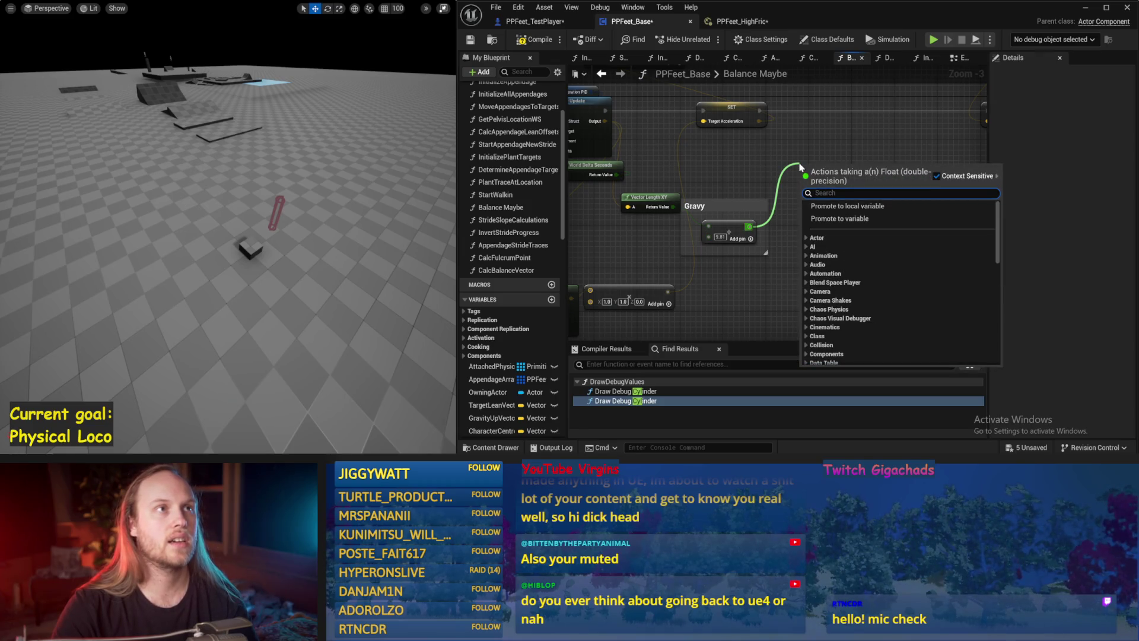
{"action": "type", "text": "act"}
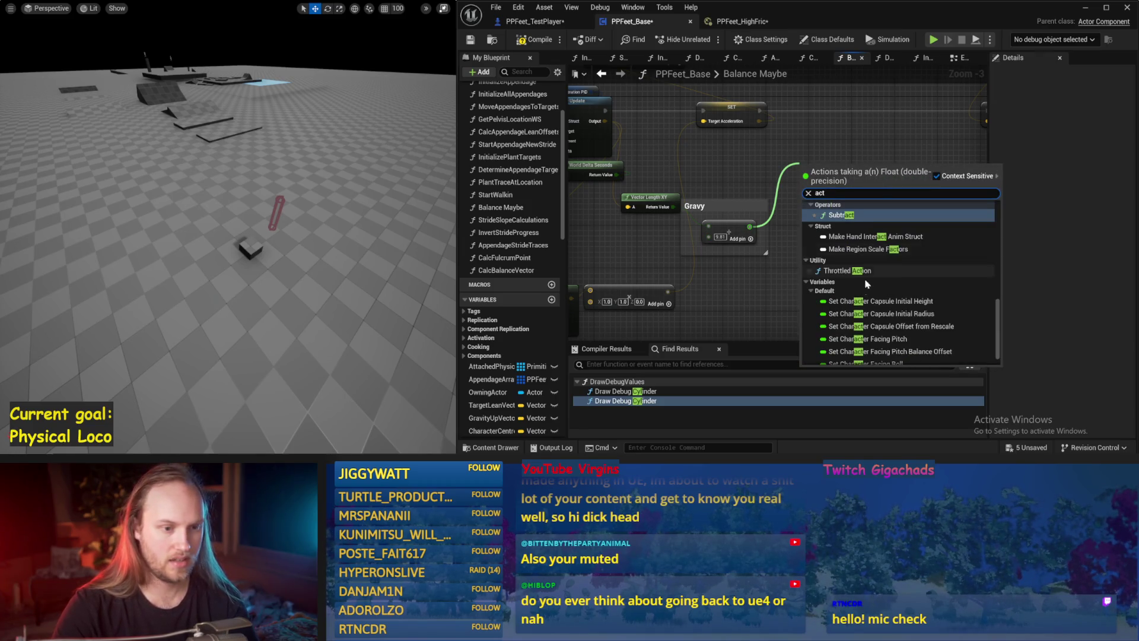
{"action": "key", "text": "BackSpace"}
{"action": "key", "text": "BackSpace"}
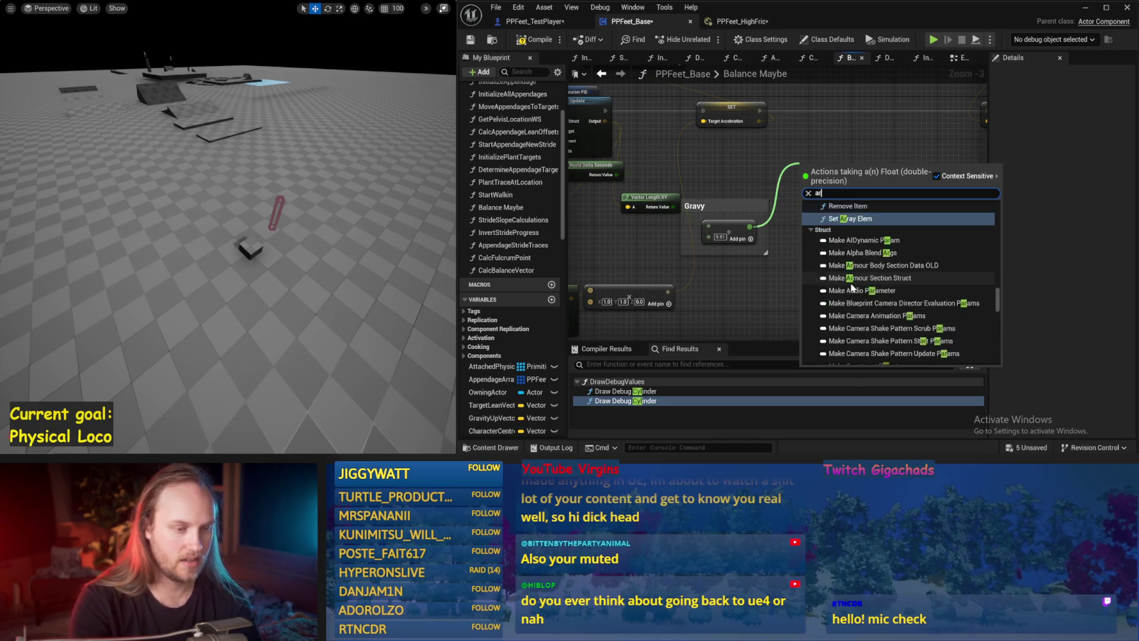
{"action": "type", "text": "rray"}
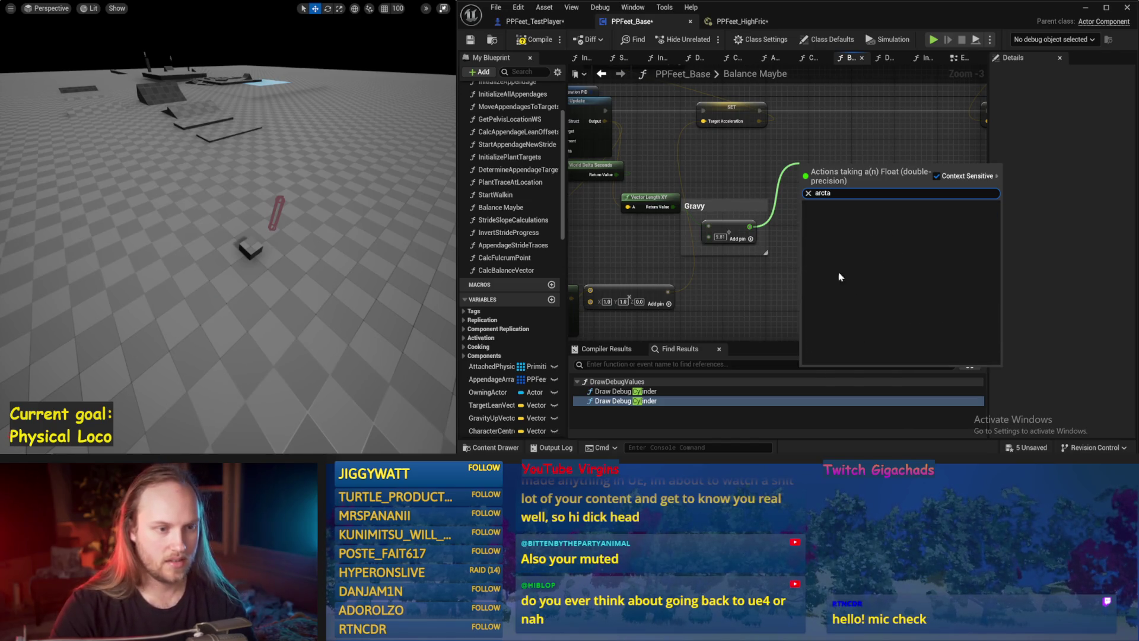
{"action": "left_click", "coordinate": [775, 233]}
{"action": "right_click", "coordinate": [794, 203]}
{"action": "type", "text": "arct"}
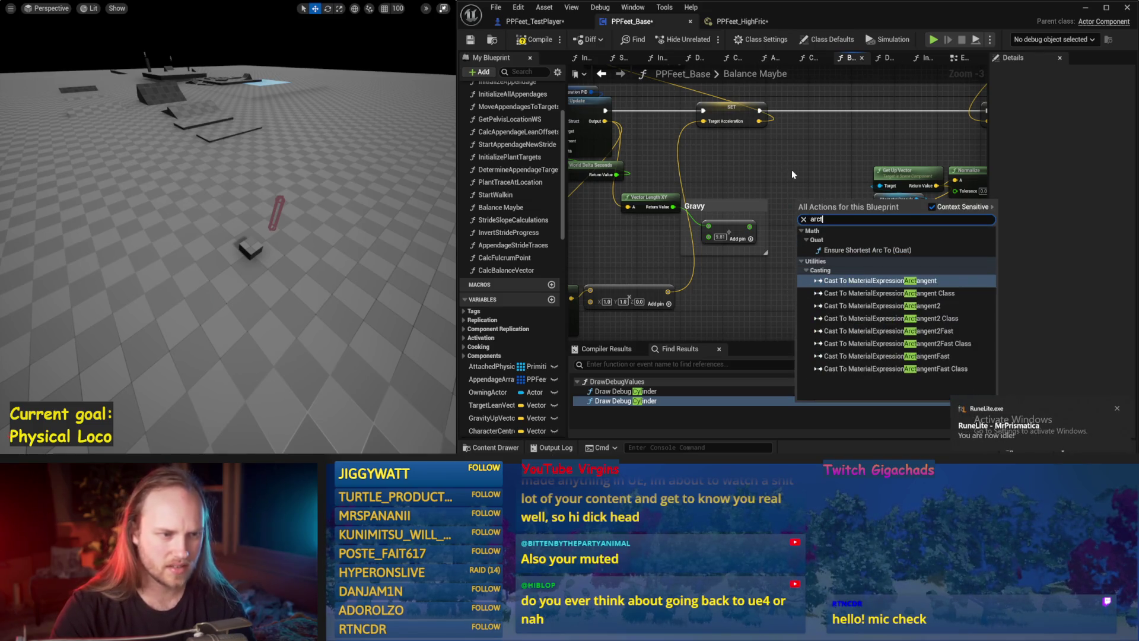
{"action": "key", "text": "Escape"}
{"action": "right_click", "coordinate": [792, 169]}
{"action": "type", "text": "ata"}
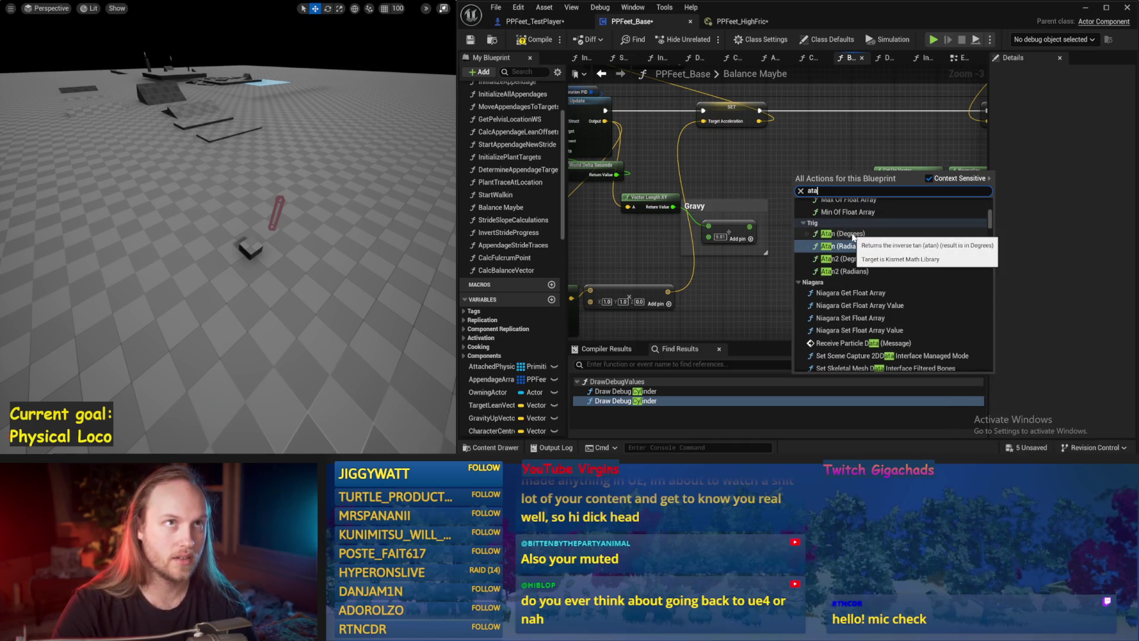
{"action": "left_click", "coordinate": [853, 233]}
Wire the Gravy division result into Atan (Degrees), then compile and save.
{"action": "mouse_move", "coordinate": [797, 162]}
{"action": "left_mouse_down"}
{"action": "mouse_move", "coordinate": [755, 201]}
{"action": "mouse_move", "coordinate": [763, 187]}
{"action": "left_mouse_up"}
{"action": "mouse_move", "coordinate": [707, 265]}
{"action": "left_mouse_down"}
{"action": "mouse_move", "coordinate": [725, 199]}
{"action": "mouse_move", "coordinate": [715, 204]}
{"action": "mouse_move", "coordinate": [831, 202]}
{"action": "mouse_move", "coordinate": [813, 80]}
{"action": "mouse_move", "coordinate": [812, 278]}
{"action": "mouse_move", "coordinate": [777, 168]}
{"action": "left_mouse_up"}
{"action": "scroll", "coordinate": [777, 169], "scroll_direction": "down", "scroll_amount": 1}
{"action": "left_click_drag", "start_coordinate": [724, 226], "coordinate": [774, 222]}
{"action": "left_click", "coordinate": [537, 40]}
{"action": "left_click", "coordinate": [470, 40]}
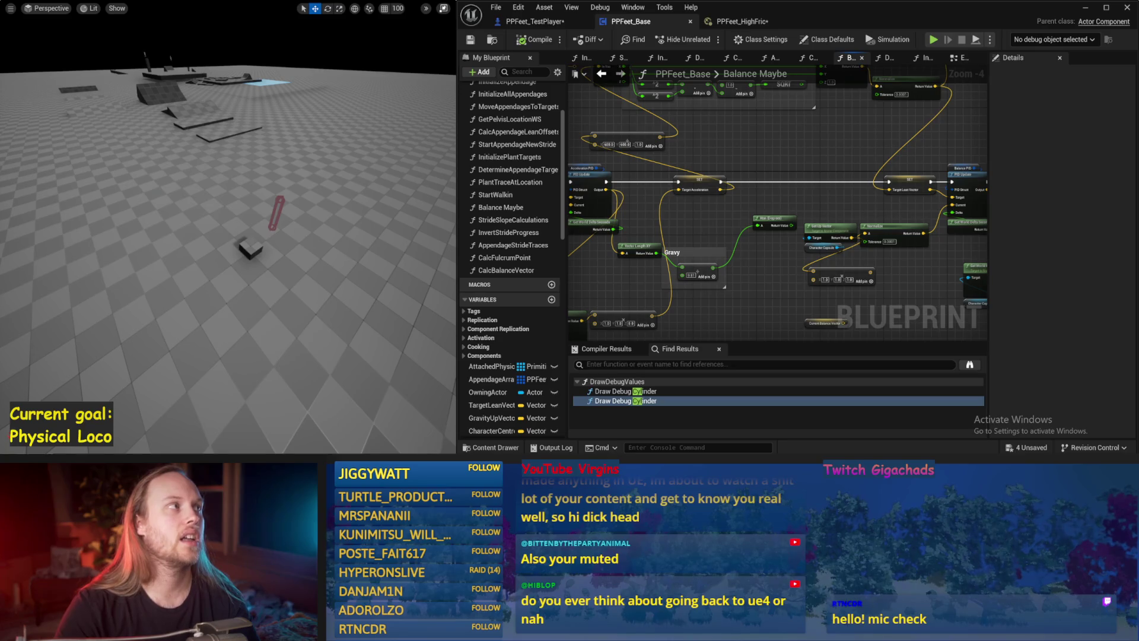
Inspect the debug-line and Target Lean Vector nodes, then nudge Atan (Degrees) left.
{"action": "left_click_drag", "start_coordinate": [757, 158], "coordinate": [802, 155]}
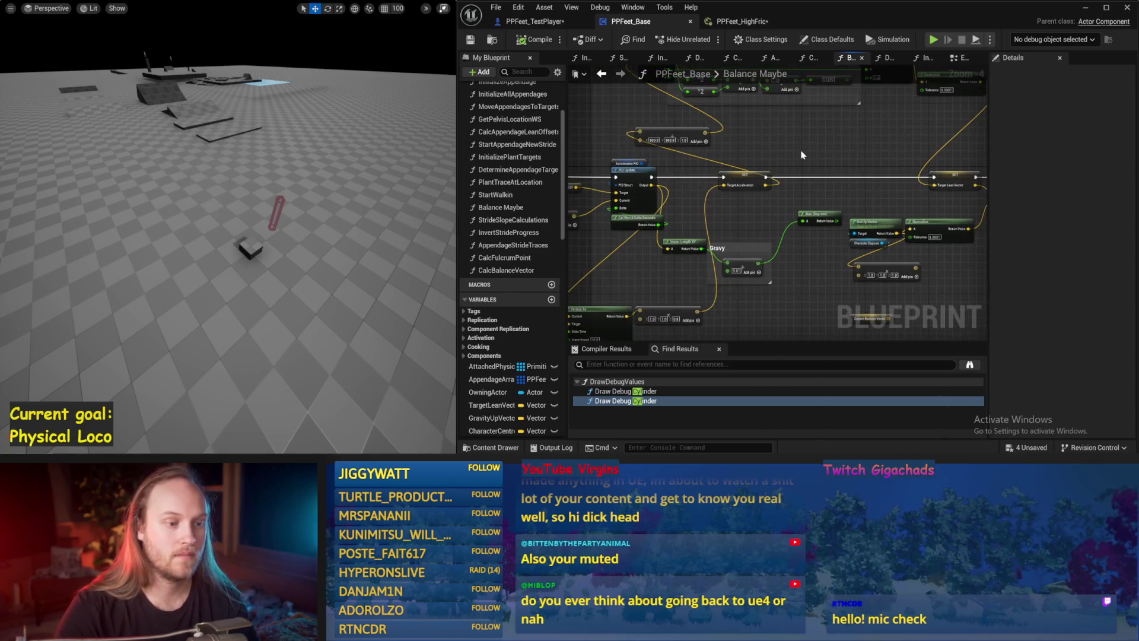
{"action": "left_click_drag", "start_coordinate": [796, 272], "coordinate": [756, 311]}
{"action": "left_click_drag", "start_coordinate": [788, 228], "coordinate": [756, 237]}
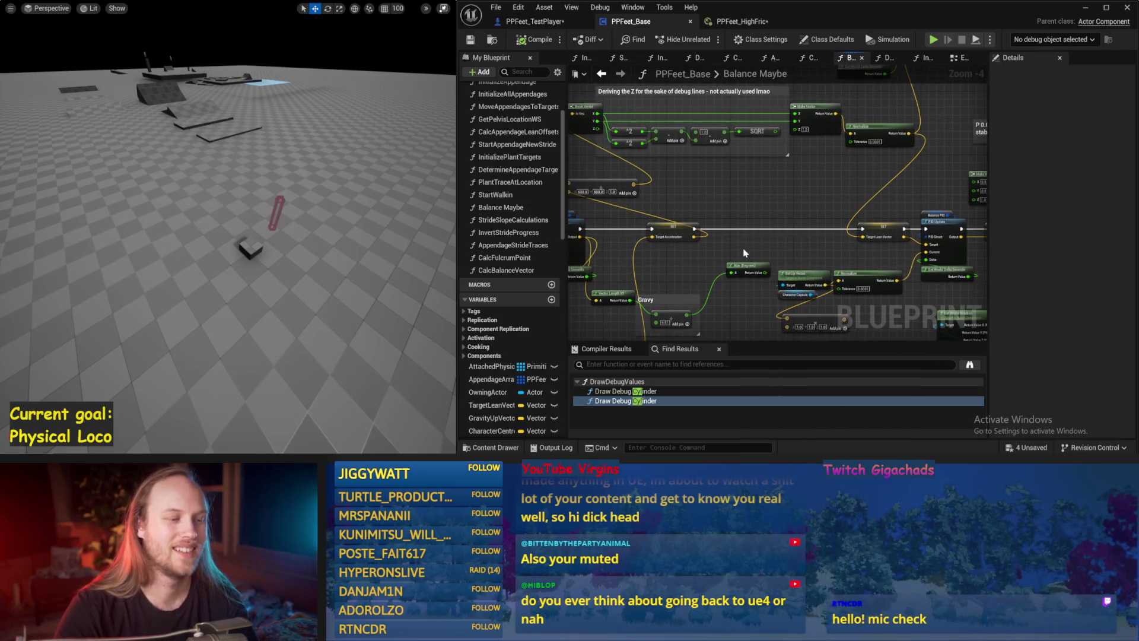
{"action": "left_click_drag", "start_coordinate": [741, 246], "coordinate": [761, 176]}
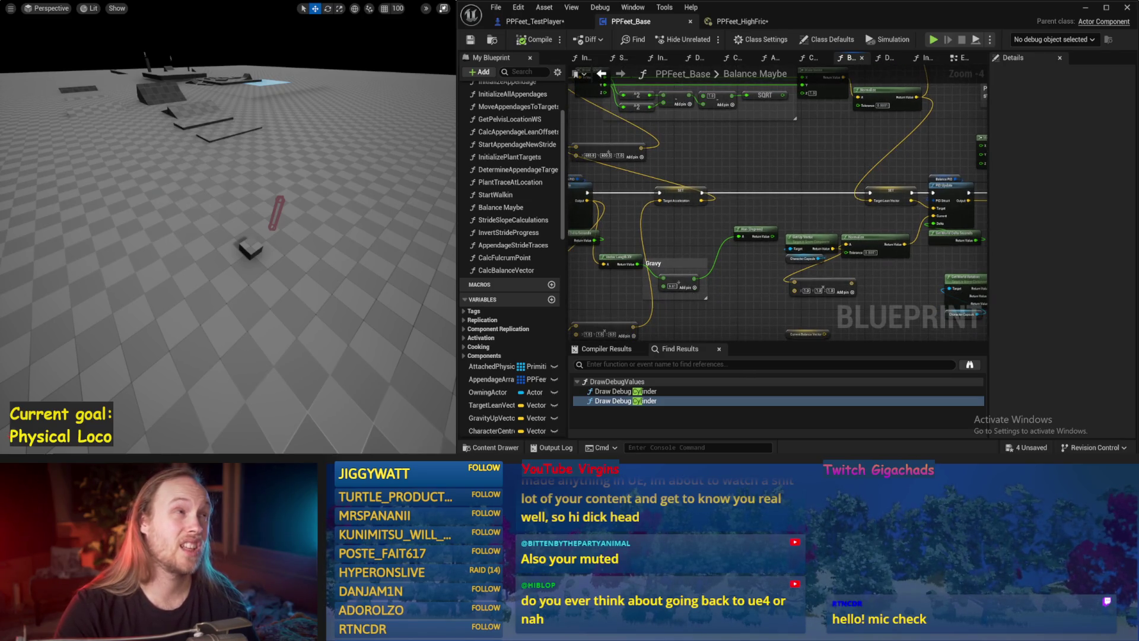
{"action": "left_click_drag", "start_coordinate": [781, 242], "coordinate": [807, 192]}
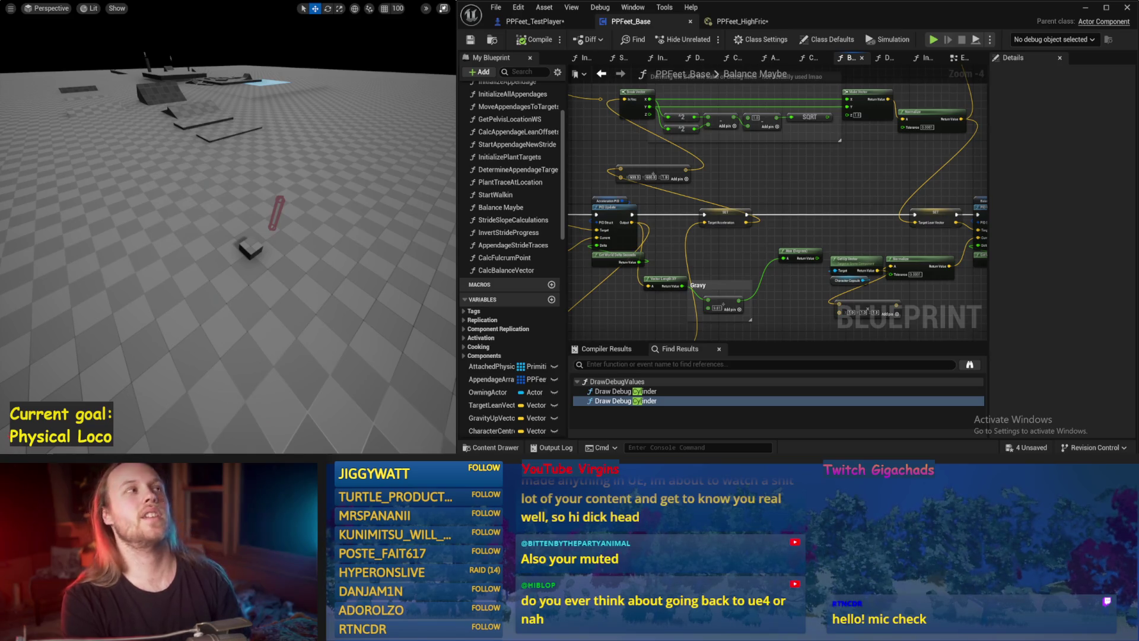
{"action": "left_click_drag", "start_coordinate": [803, 217], "coordinate": [773, 170]}
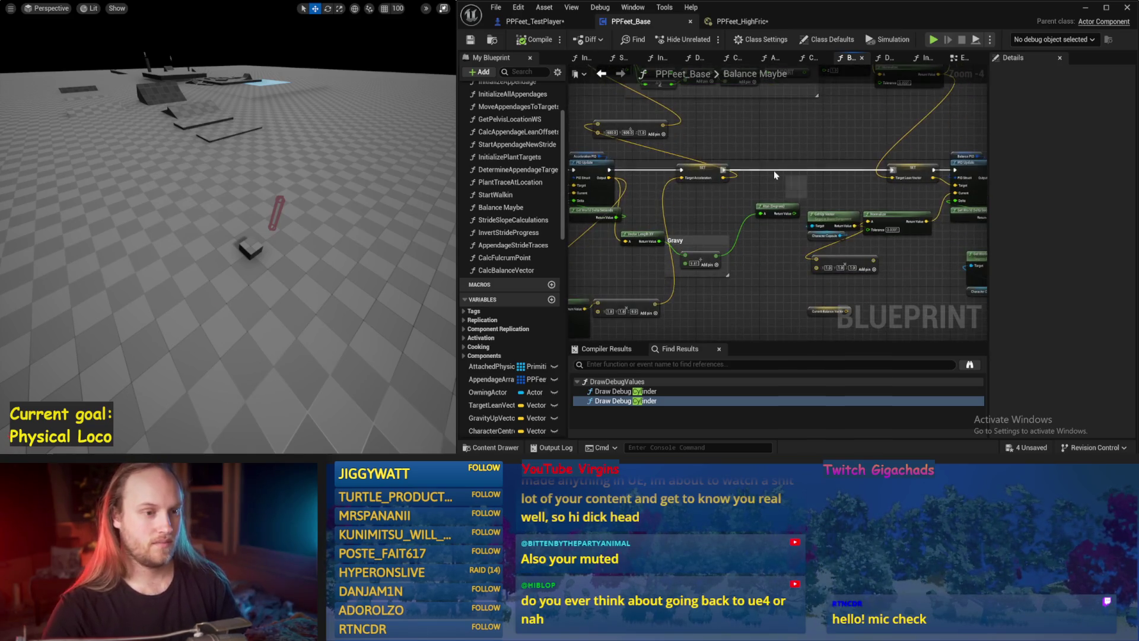
{"action": "scroll", "coordinate": [773, 170], "scroll_direction": "up", "scroll_amount": 1}
{"action": "scroll", "coordinate": [715, 189], "scroll_direction": "up", "scroll_amount": 1}
{"action": "scroll", "coordinate": [625, 149], "scroll_direction": "down", "scroll_amount": 1}
{"action": "scroll", "coordinate": [745, 174], "scroll_direction": "up", "scroll_amount": 1}
{"action": "mouse_move", "coordinate": [689, 247]}
{"action": "left_mouse_down"}
{"action": "mouse_move", "coordinate": [644, 241]}
{"action": "mouse_move", "coordinate": [685, 240]}
{"action": "left_mouse_up"}
Save the blueprint and add a PID Update node near the Atan node.
{"action": "left_click", "coordinate": [701, 174]}
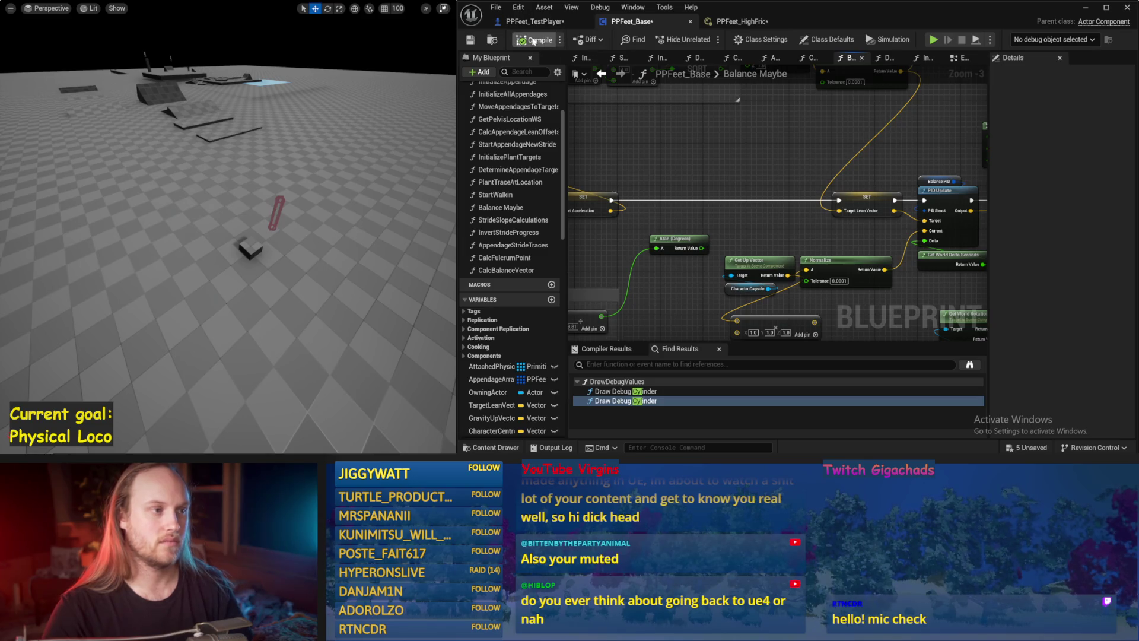
{"action": "left_click", "coordinate": [470, 40]}
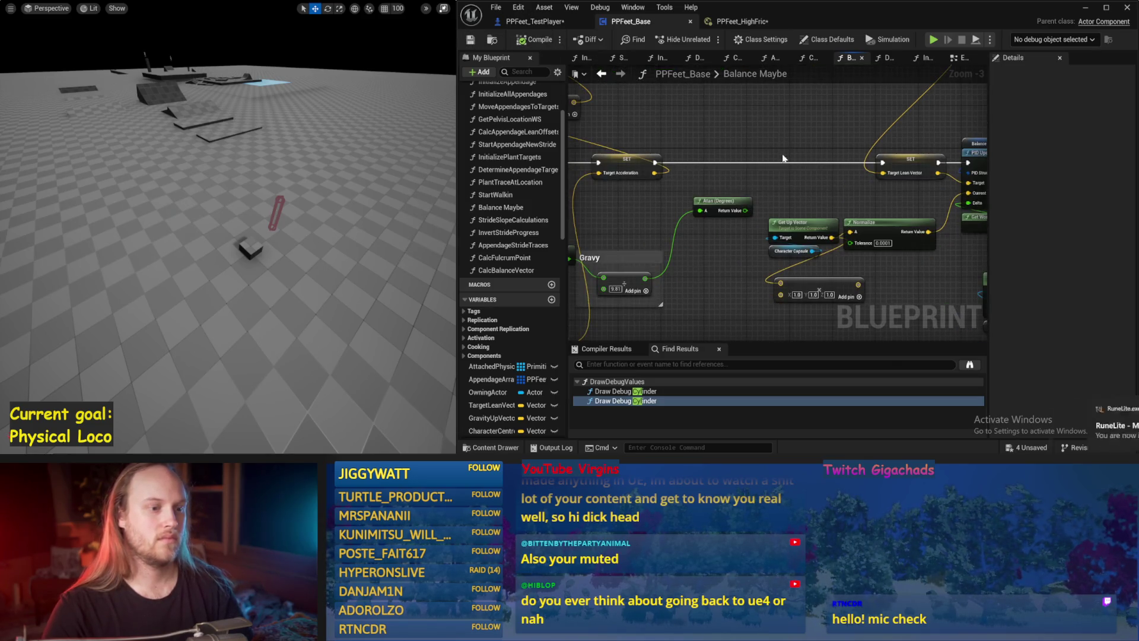
{"action": "left_click", "coordinate": [723, 201]}
{"action": "scroll", "coordinate": [723, 200], "scroll_direction": "down", "scroll_amount": 2}
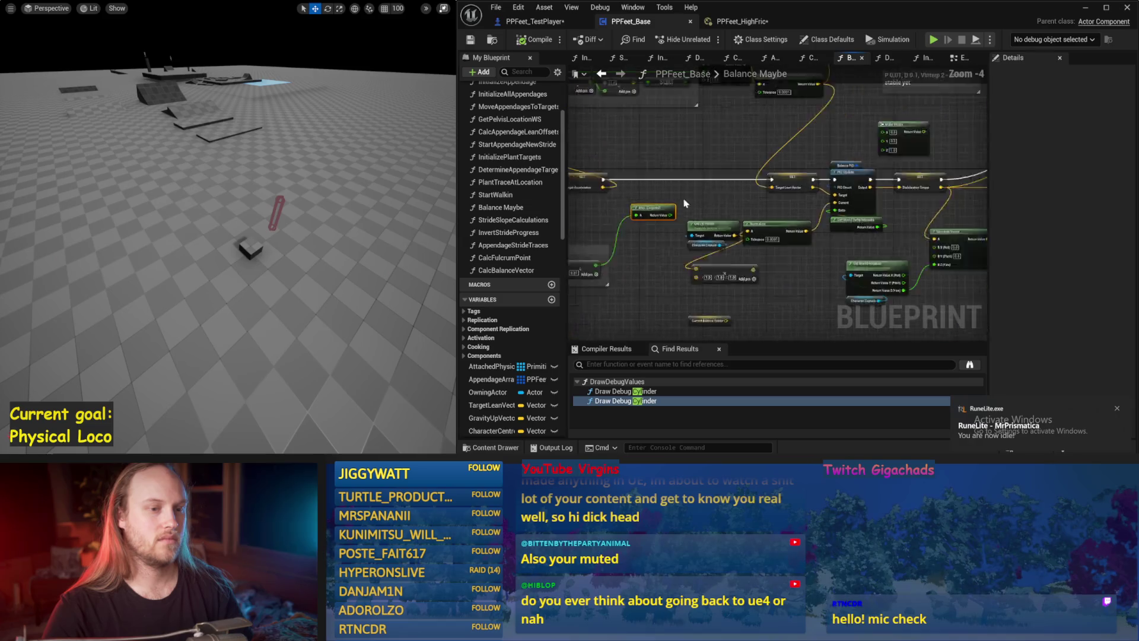
{"action": "right_click", "coordinate": [673, 156]}
{"action": "type", "text": "P"}
{"action": "key", "text": "Return"}
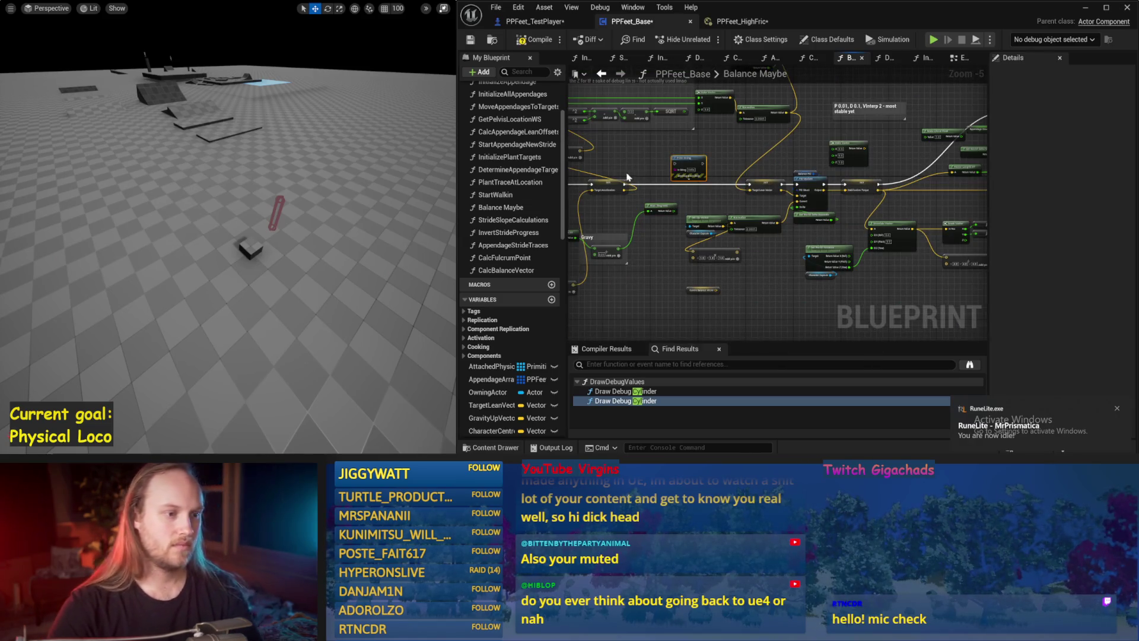
Save again and search the actions list for 'rotate vector'.
{"action": "scroll", "coordinate": [689, 173], "scroll_direction": "up", "scroll_amount": 1}
{"action": "key", "text": "ctrl+s"}
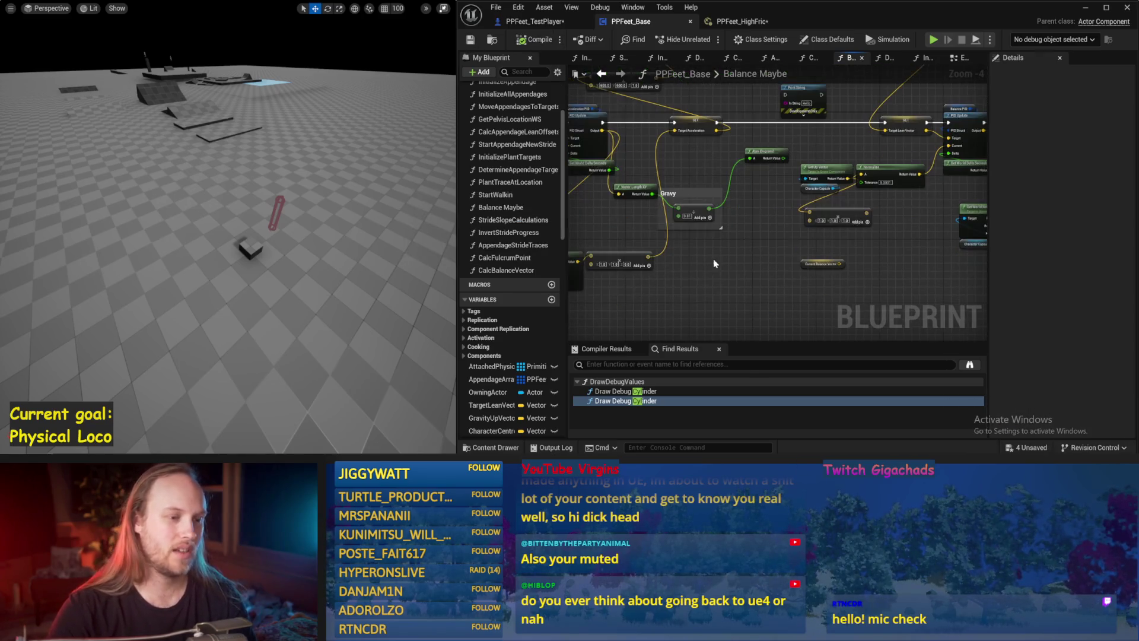
{"action": "right_click", "coordinate": [713, 293]}
{"action": "type", "text": "rotate vector"}
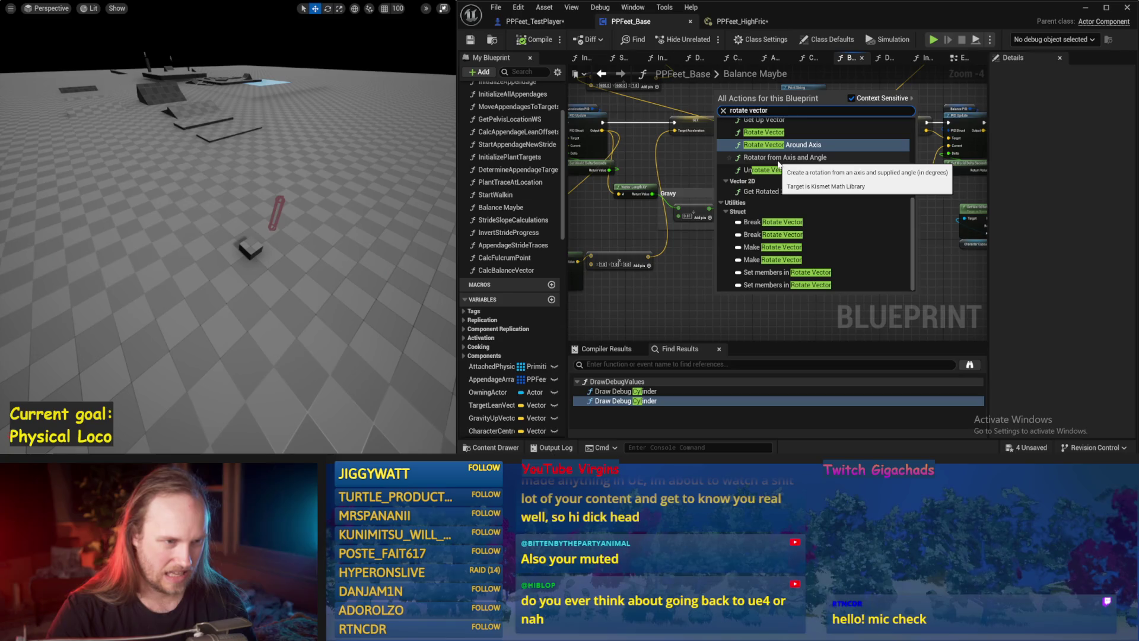
Replace a mistaken Rotator from Axis and Angle node with Rotate Vector Around Axis.
{"action": "left_click", "coordinate": [778, 159]}
{"action": "scroll", "coordinate": [743, 314], "scroll_direction": "up", "scroll_amount": 1}
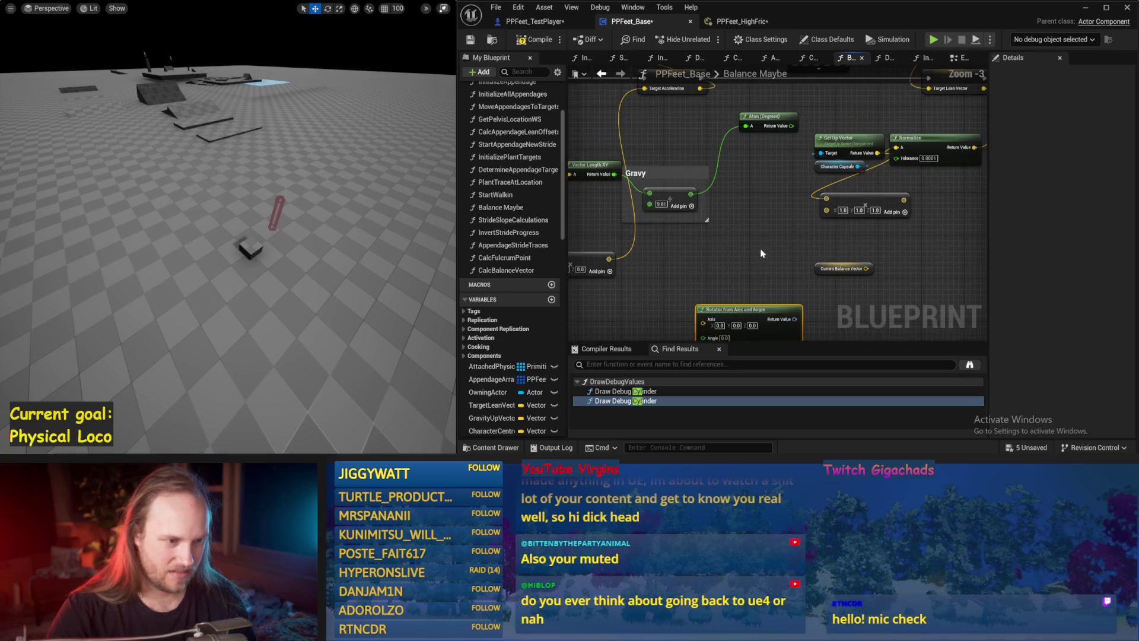
{"action": "left_click_drag", "start_coordinate": [743, 314], "coordinate": [750, 261]}
{"action": "key", "text": "Delete"}
{"action": "right_click", "coordinate": [750, 223]}
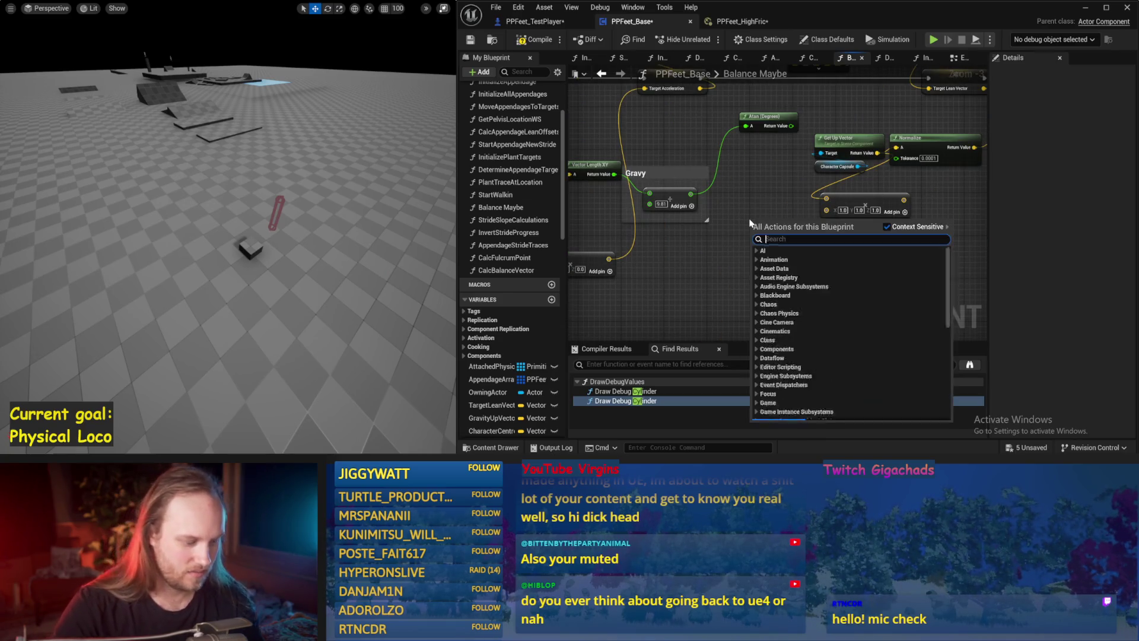
{"action": "type", "text": "rotate vector"}
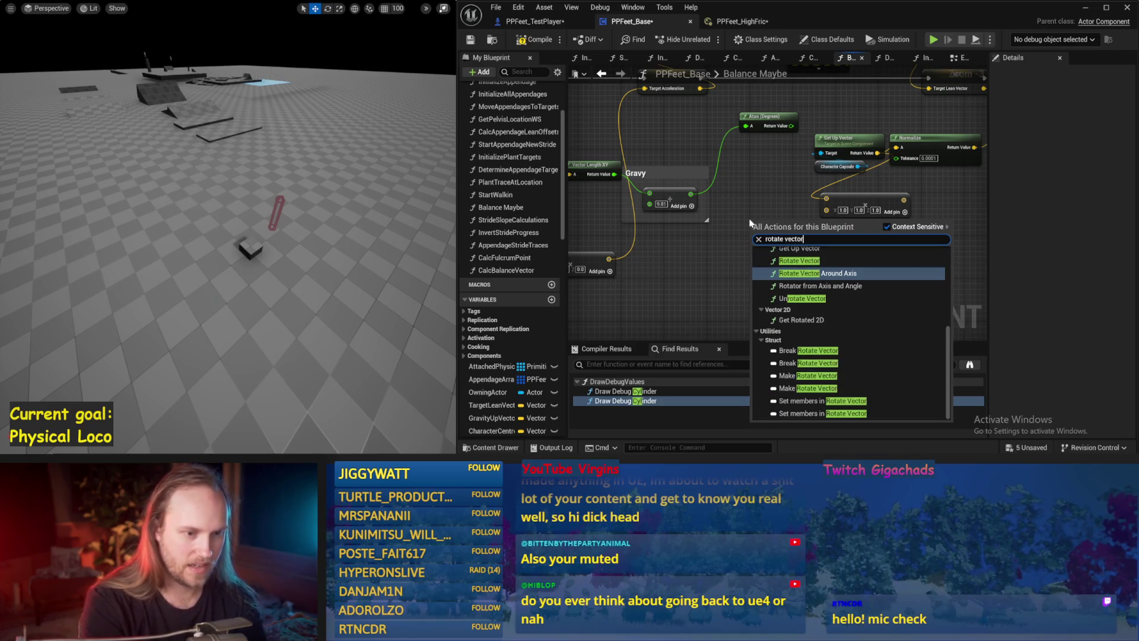
{"action": "left_click", "coordinate": [865, 273]}
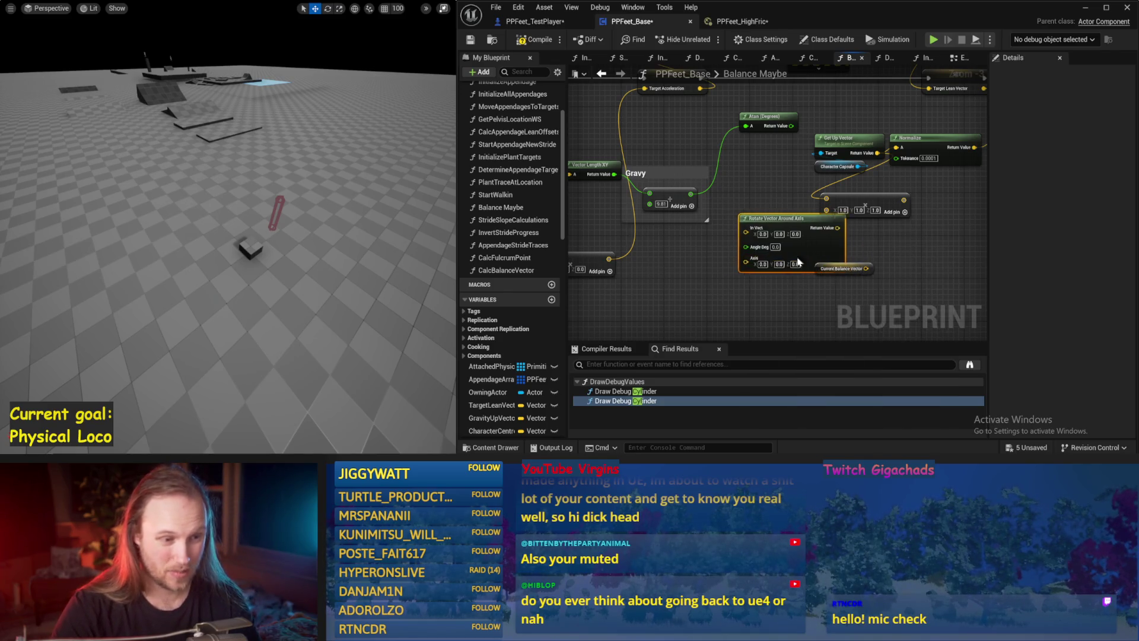
{"action": "left_click_drag", "start_coordinate": [816, 264], "coordinate": [740, 279]}
{"action": "left_click_drag", "start_coordinate": [771, 315], "coordinate": [813, 313]}
{"action": "left_click", "coordinate": [812, 313]}
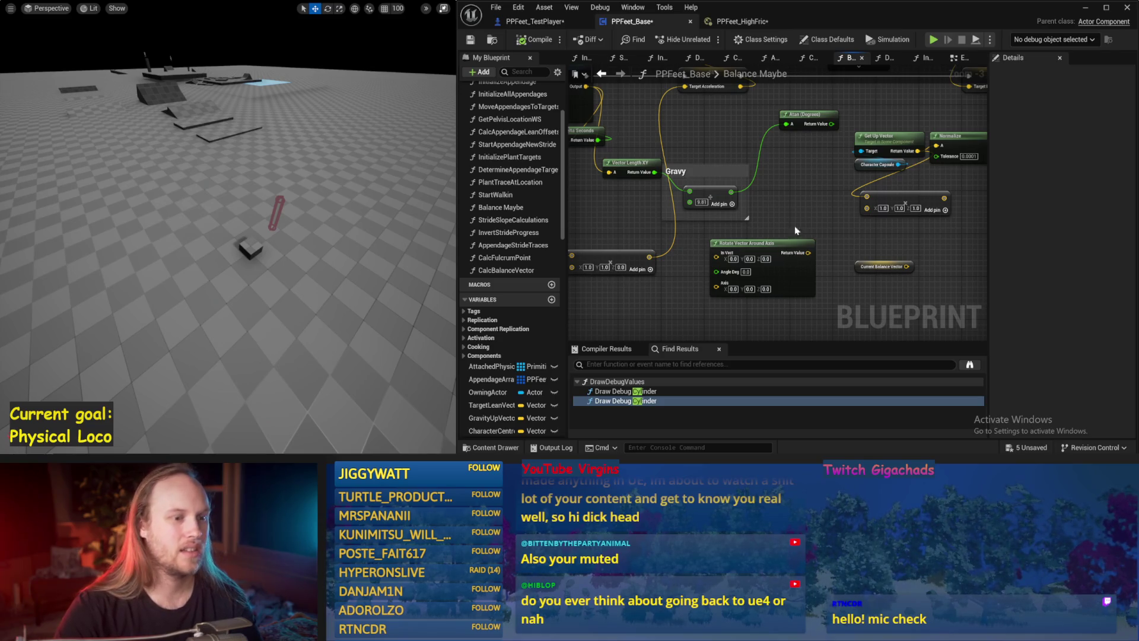
Bring the top SET node into view and start Play to test balance.
{"action": "left_click_drag", "start_coordinate": [720, 147], "coordinate": [712, 178]}
{"action": "scroll", "coordinate": [711, 178], "scroll_direction": "down", "scroll_amount": 1}
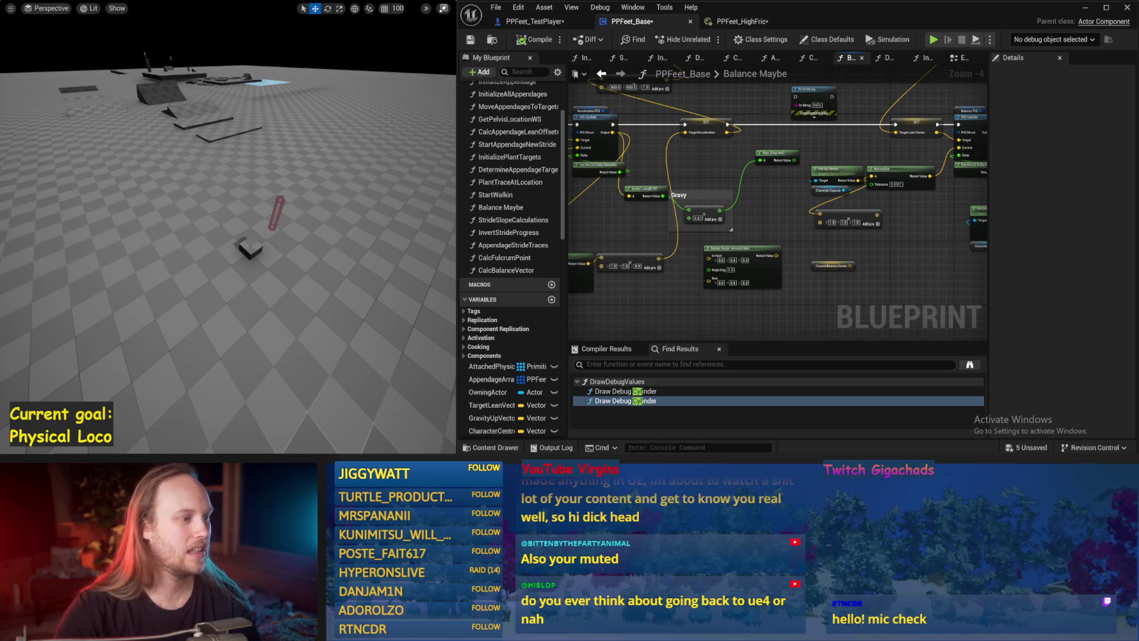
{"action": "left_click", "coordinate": [933, 39]}
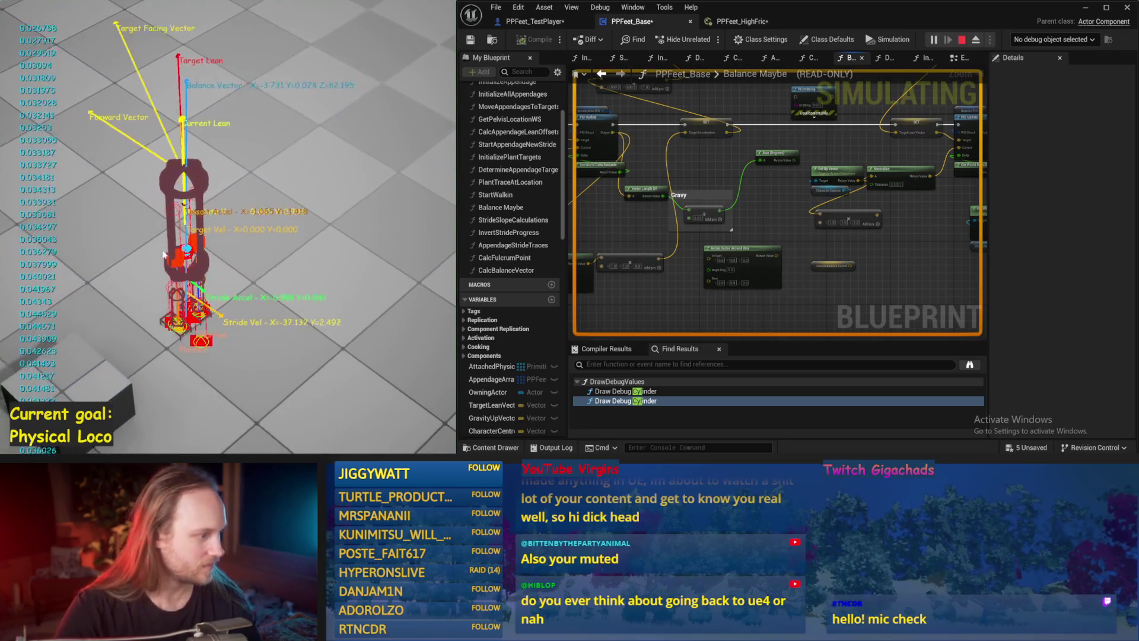
Bring the Map Range Clamped node into view during the test.
{"action": "scroll", "coordinate": [866, 277], "scroll_direction": "down", "scroll_amount": 4}
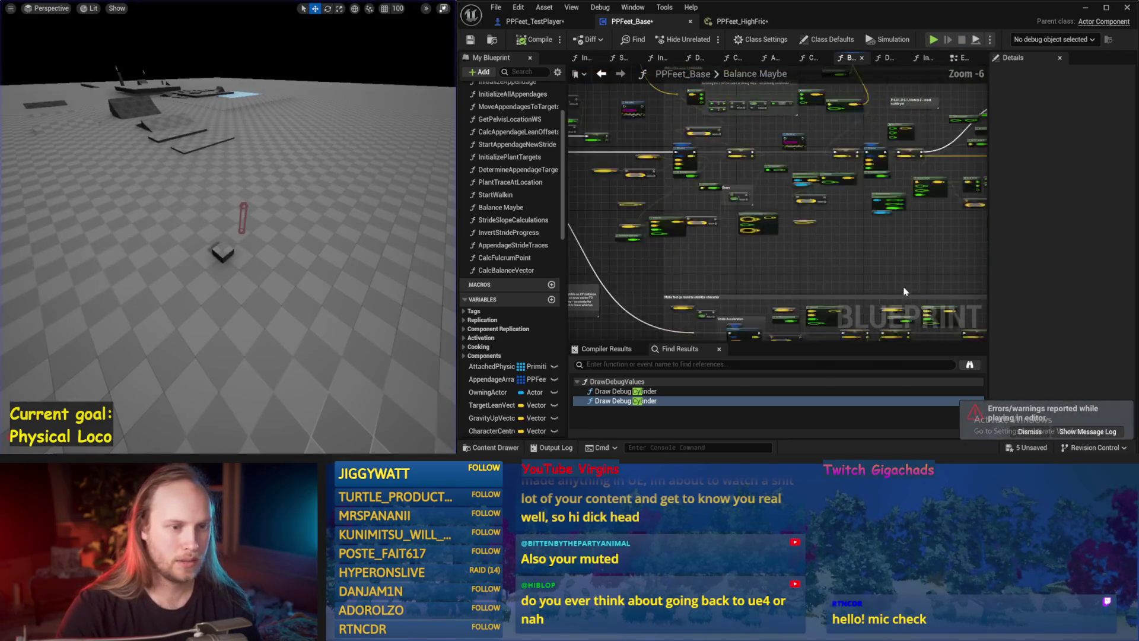
{"action": "scroll", "coordinate": [764, 239], "scroll_direction": "up", "scroll_amount": 4}
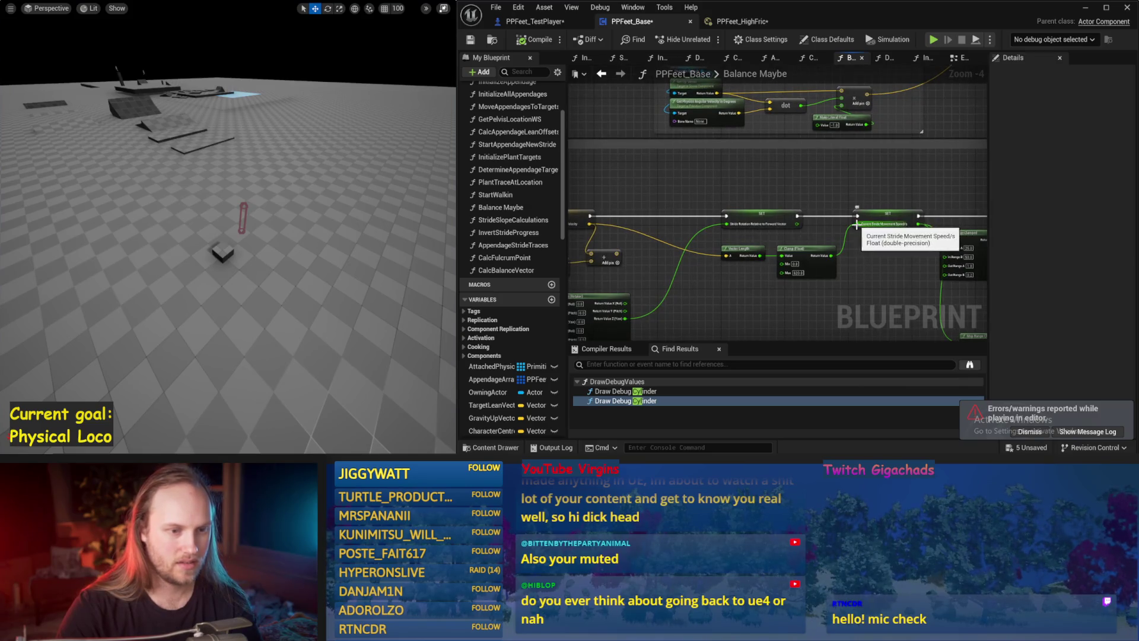
{"action": "left_click_drag", "start_coordinate": [863, 255], "coordinate": [780, 271]}
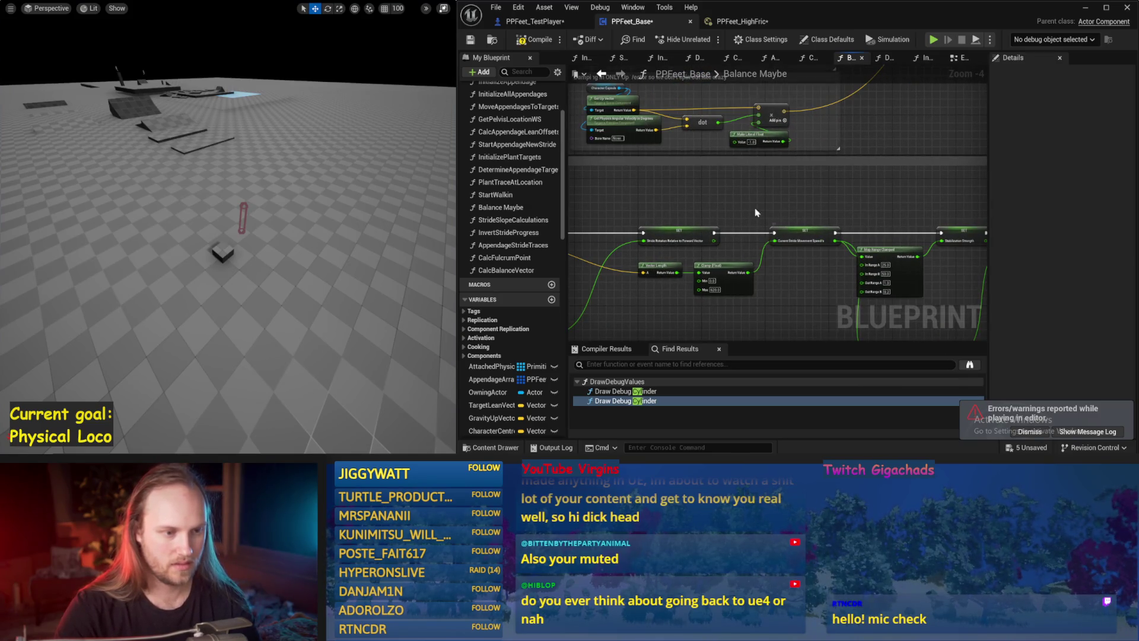
{"action": "left_click_drag", "start_coordinate": [728, 165], "coordinate": [750, 167]}
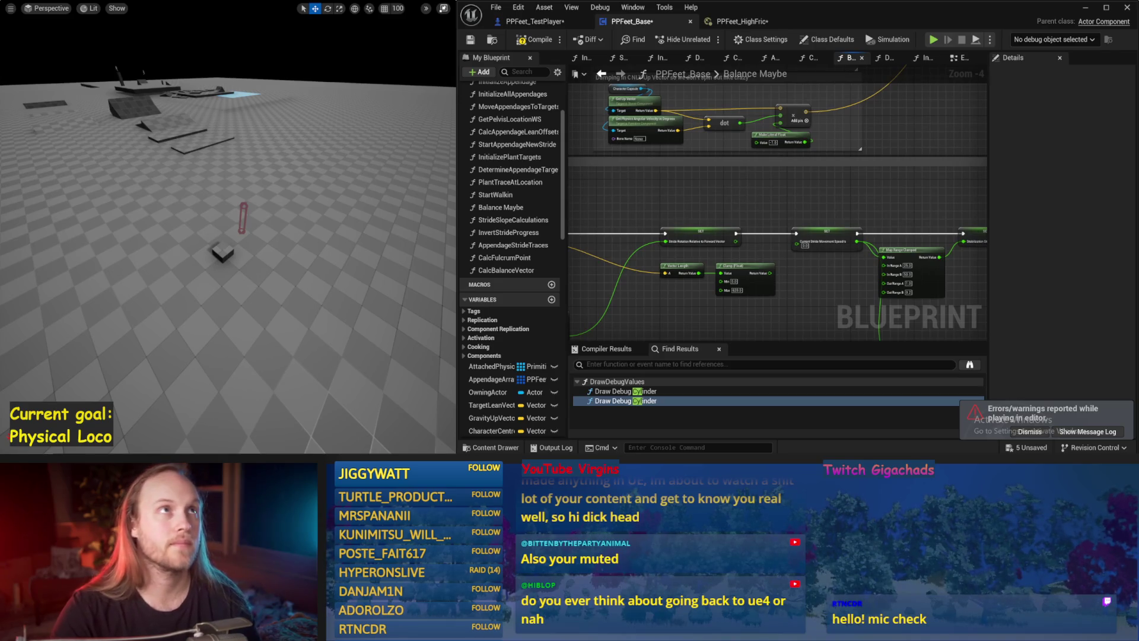
Run the simulation twice to test balance, then compile and save.
{"action": "key", "text": "alt+p"}
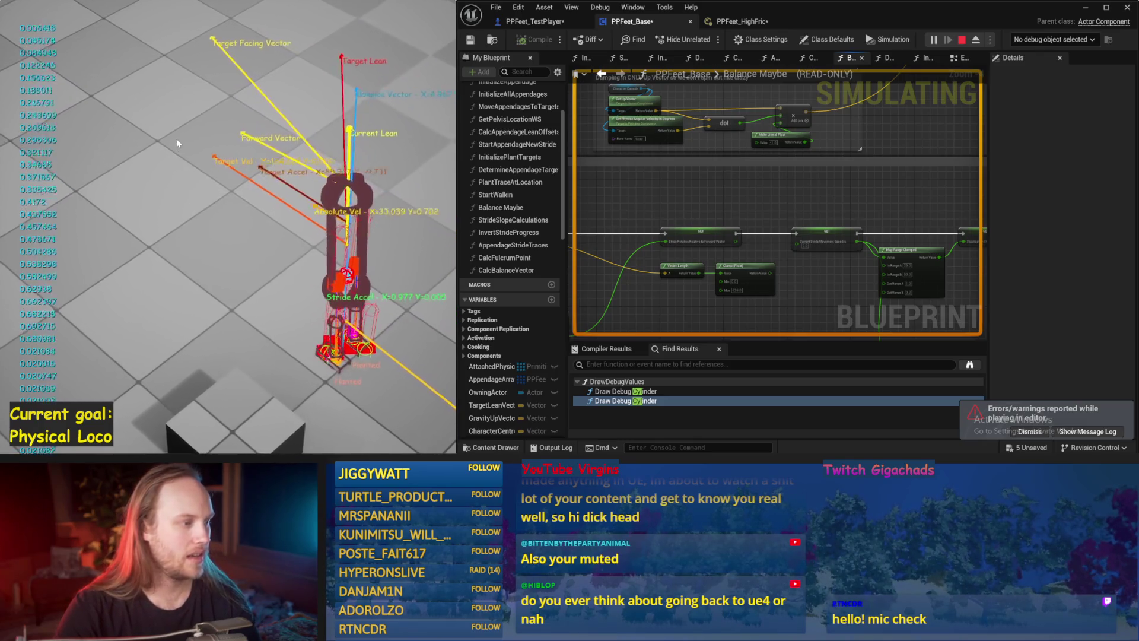
{"action": "key", "text": "Escape"}
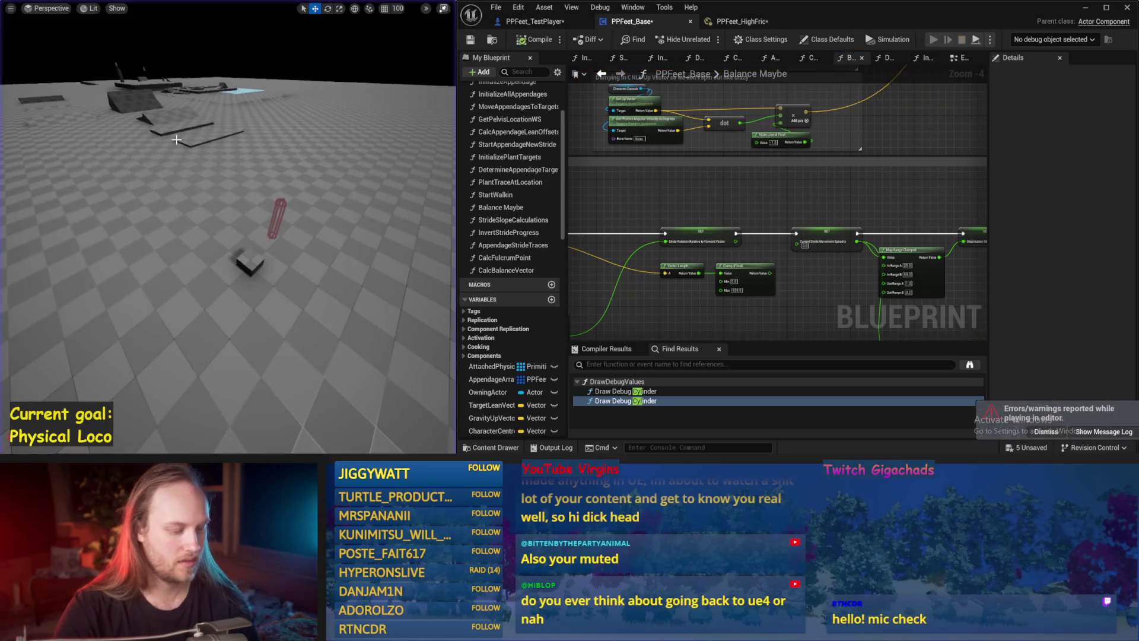
{"action": "key", "text": "alt+p"}
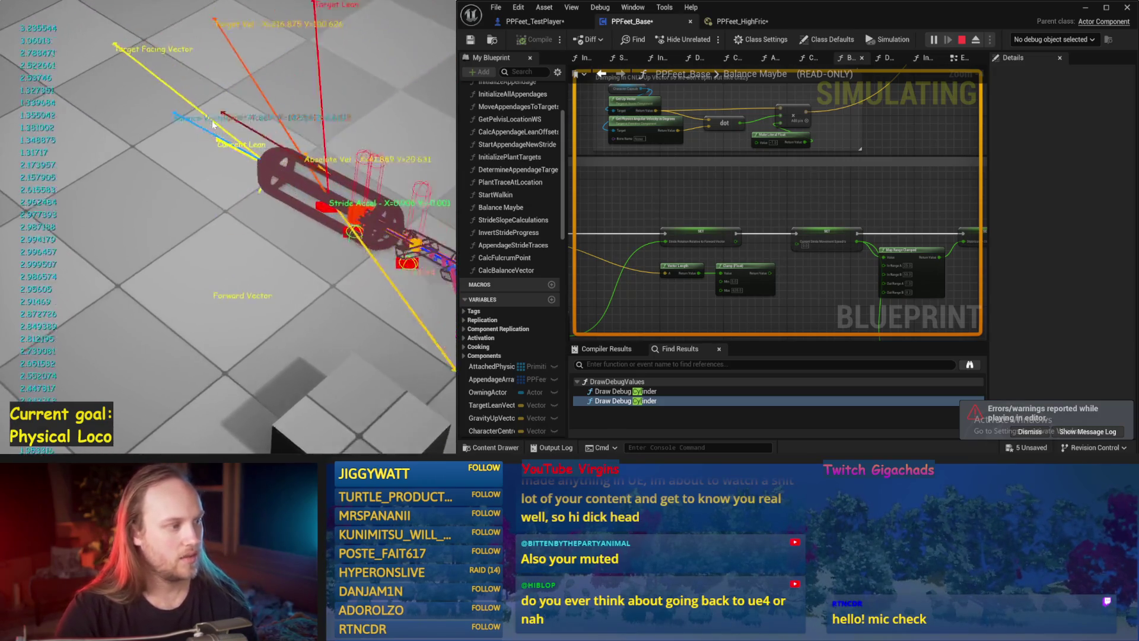
{"action": "key", "text": "Escape"}
{"action": "left_click", "coordinate": [531, 40]}
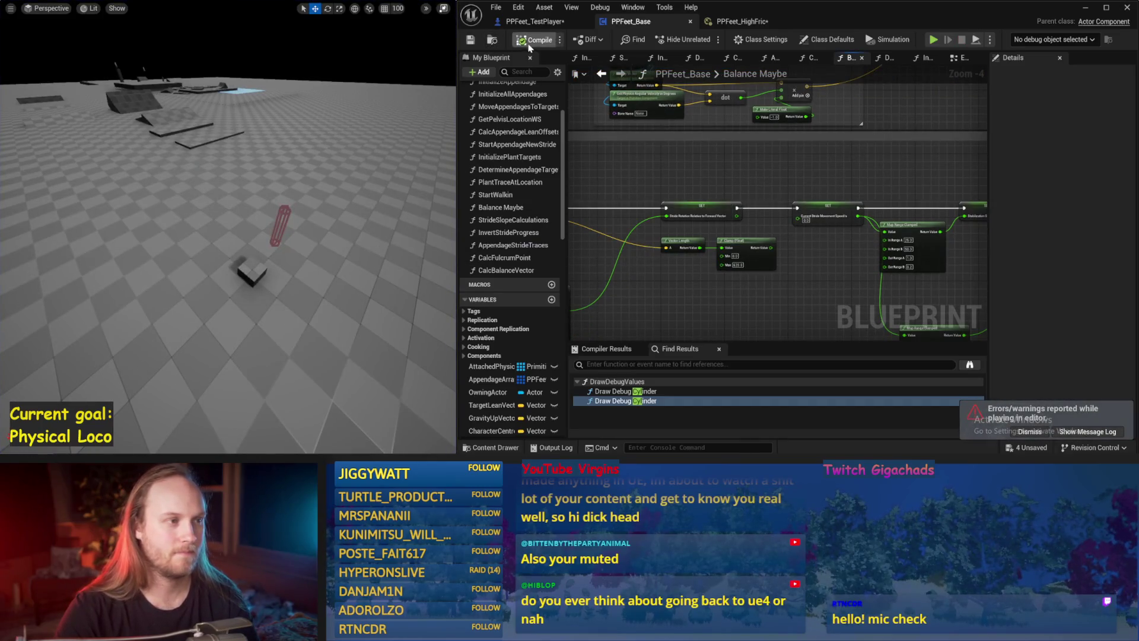
{"action": "left_click", "coordinate": [473, 41]}
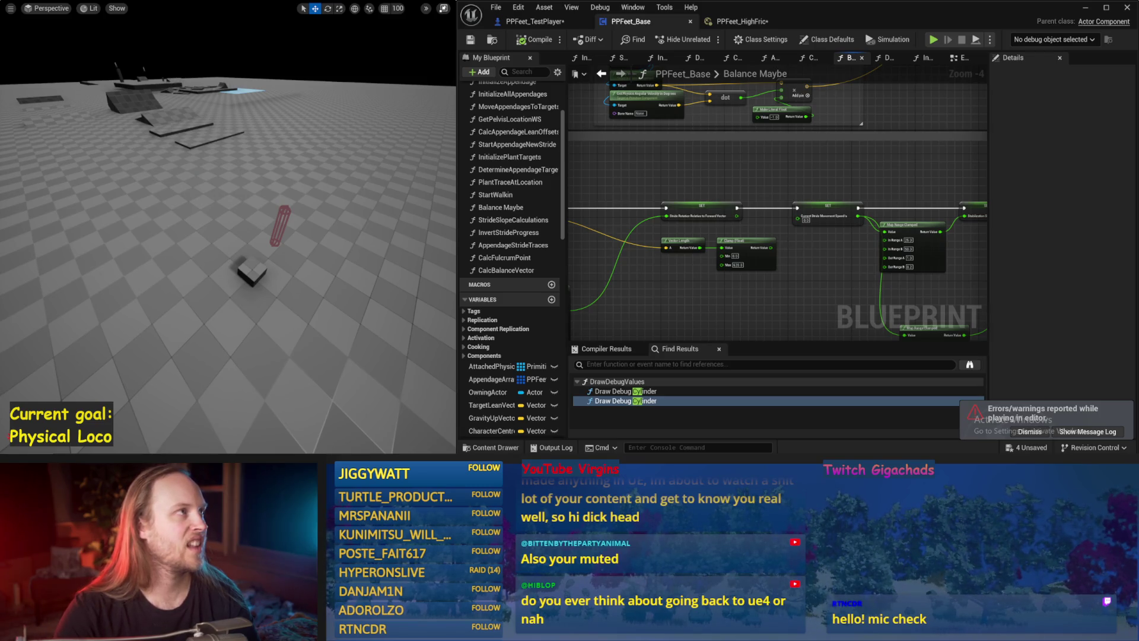
Survey the Smoothed Stride Velocity, Delta Rotator, Target Acceleration and Stride Acceleration nodes.
{"action": "mouse_move", "coordinate": [708, 182]}
{"action": "left_mouse_down"}
{"action": "mouse_move", "coordinate": [785, 194]}
{"action": "mouse_move", "coordinate": [730, 208]}
{"action": "mouse_move", "coordinate": [768, 220]}
{"action": "mouse_move", "coordinate": [675, 205]}
{"action": "left_mouse_up"}
{"action": "mouse_move", "coordinate": [895, 248]}
{"action": "left_mouse_down"}
{"action": "mouse_move", "coordinate": [937, 172]}
{"action": "mouse_move", "coordinate": [884, 140]}
{"action": "mouse_move", "coordinate": [912, 245]}
{"action": "left_mouse_up"}
{"action": "mouse_move", "coordinate": [700, 189]}
{"action": "left_mouse_down"}
{"action": "mouse_move", "coordinate": [983, 221]}
{"action": "mouse_move", "coordinate": [703, 200]}
{"action": "left_mouse_up"}
{"action": "left_click_drag", "start_coordinate": [803, 236], "coordinate": [917, 203]}
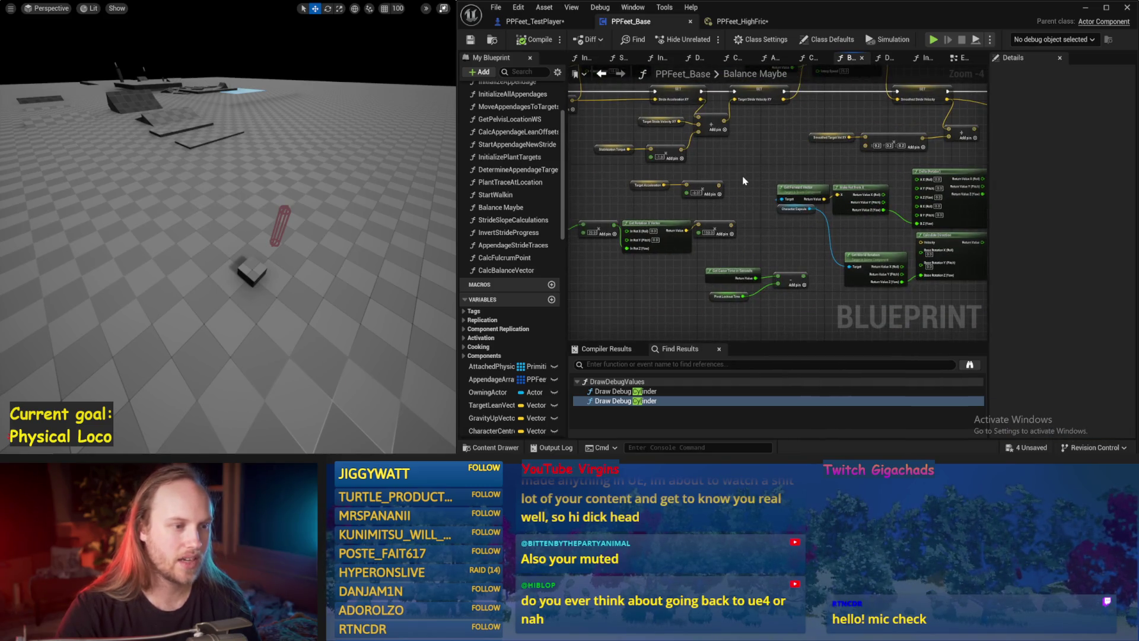
{"action": "scroll", "coordinate": [753, 163], "scroll_direction": "up", "scroll_amount": 2}
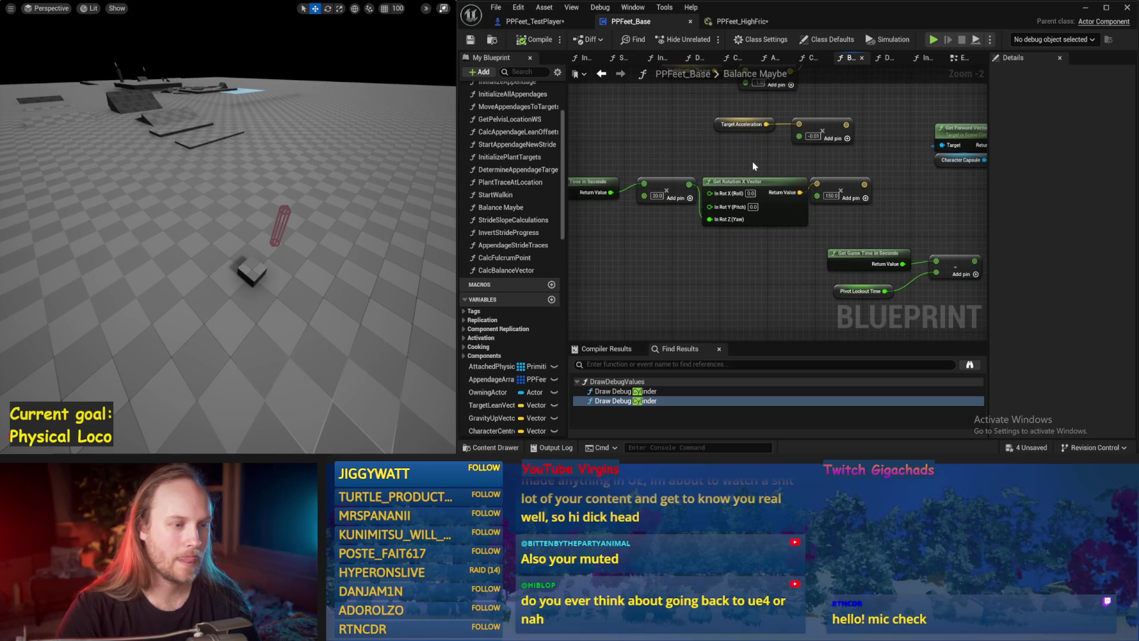
{"action": "left_click_drag", "start_coordinate": [752, 162], "coordinate": [926, 192]}
{"action": "scroll", "coordinate": [667, 237], "scroll_direction": "down", "scroll_amount": 2}
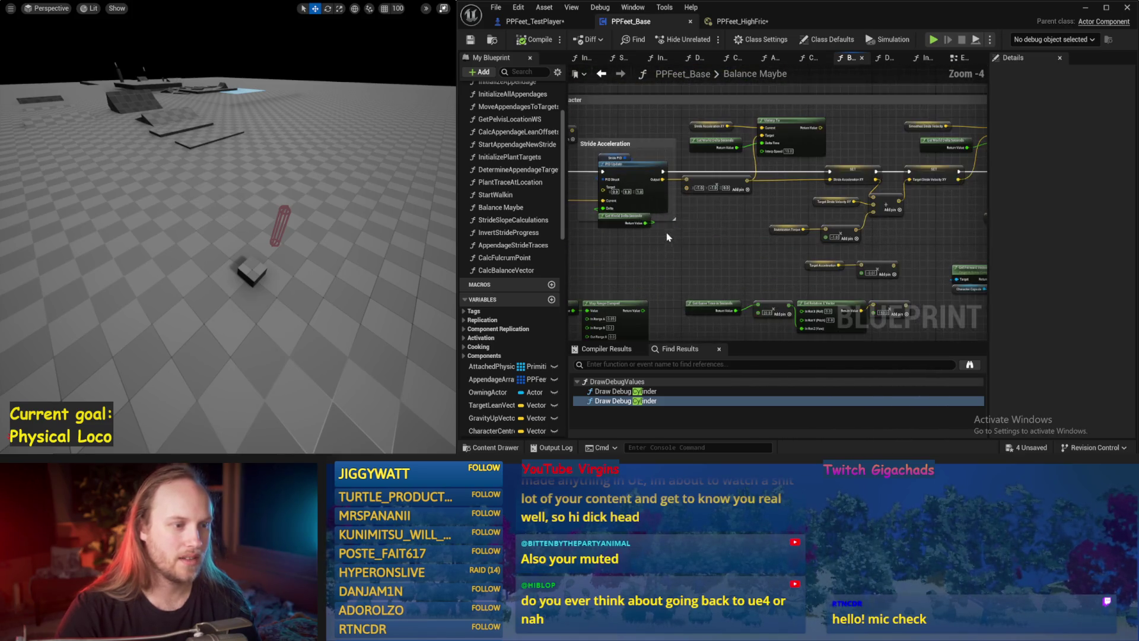
{"action": "mouse_move", "coordinate": [733, 226]}
{"action": "left_mouse_down"}
{"action": "mouse_move", "coordinate": [657, 218]}
{"action": "mouse_move", "coordinate": [763, 184]}
{"action": "mouse_move", "coordinate": [794, 214]}
{"action": "mouse_move", "coordinate": [831, 205]}
{"action": "left_mouse_up"}
Drag the Atan (Degrees) node down beside the Gravy Add node.
{"action": "scroll", "coordinate": [832, 202], "scroll_direction": "up", "scroll_amount": 2}
{"action": "scroll", "coordinate": [831, 203], "scroll_direction": "down", "scroll_amount": 2}
{"action": "left_click_drag", "start_coordinate": [742, 216], "coordinate": [745, 286]}
{"action": "left_click_drag", "start_coordinate": [641, 226], "coordinate": [757, 219]}
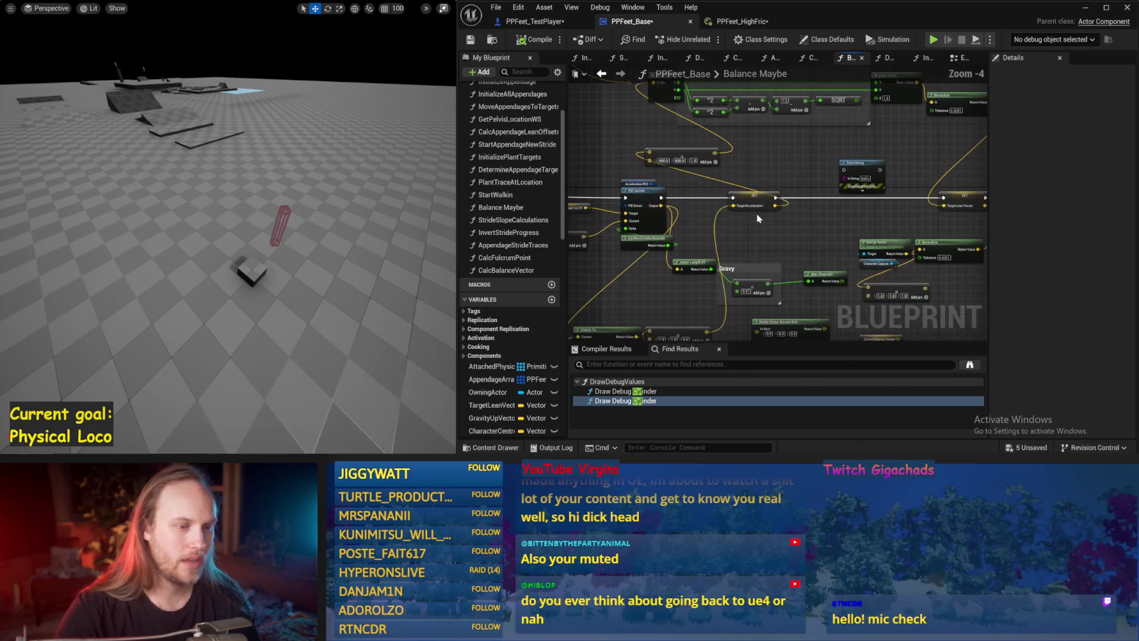
{"action": "scroll", "coordinate": [756, 218], "scroll_direction": "up", "scroll_amount": 1}
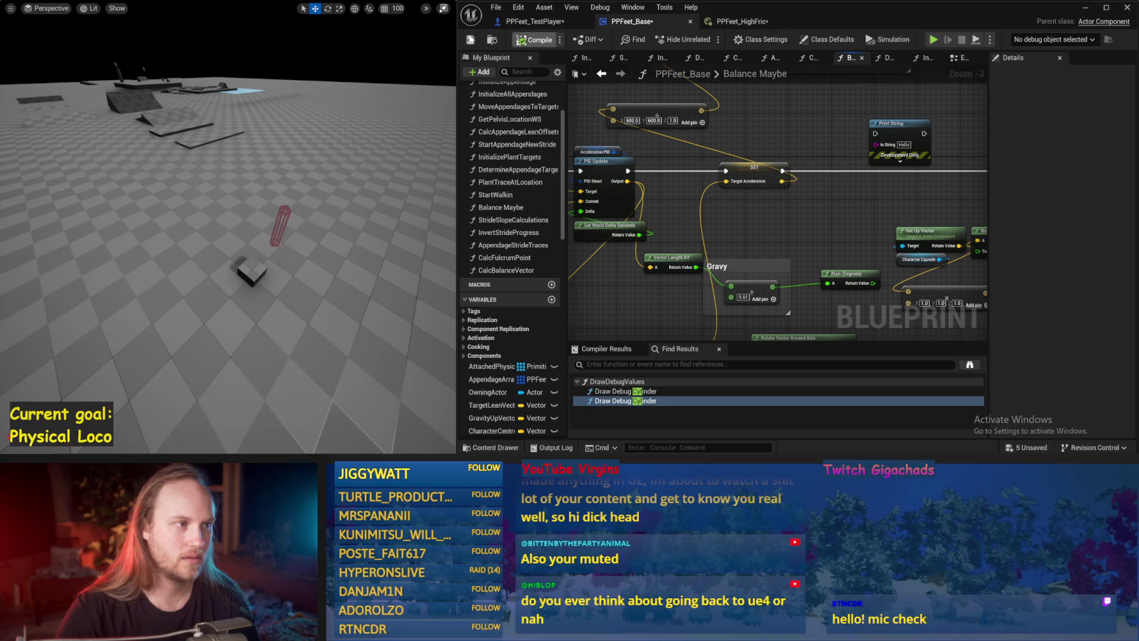
Move the Rotate Vector Around Axis node lower and save the blueprint.
{"action": "left_click", "coordinate": [470, 39]}
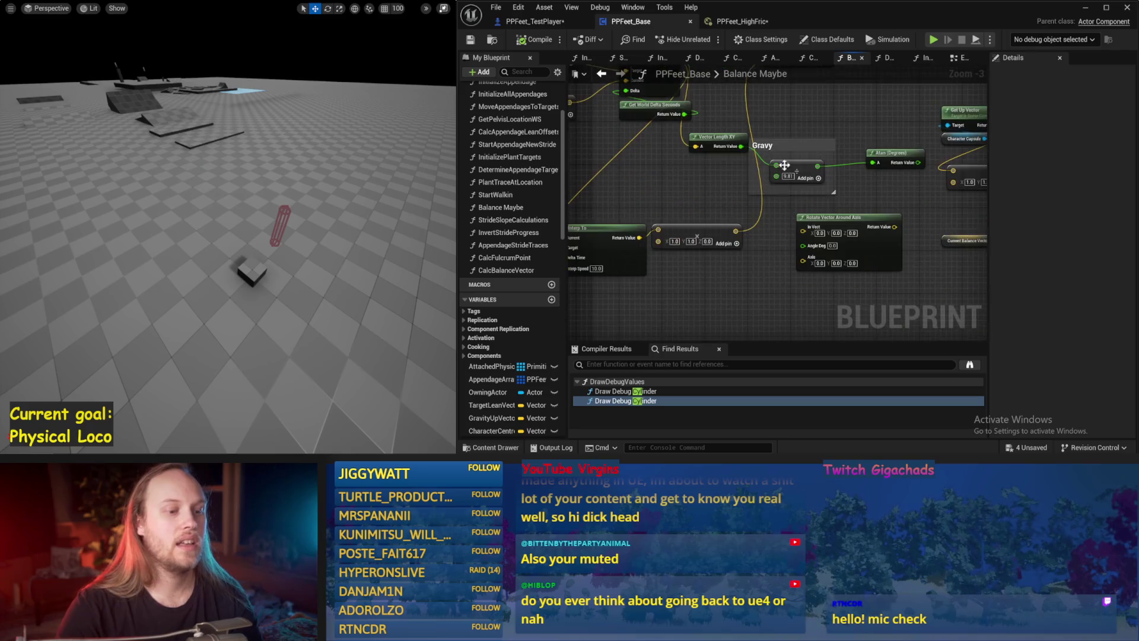
{"action": "left_click_drag", "start_coordinate": [872, 258], "coordinate": [887, 316]}
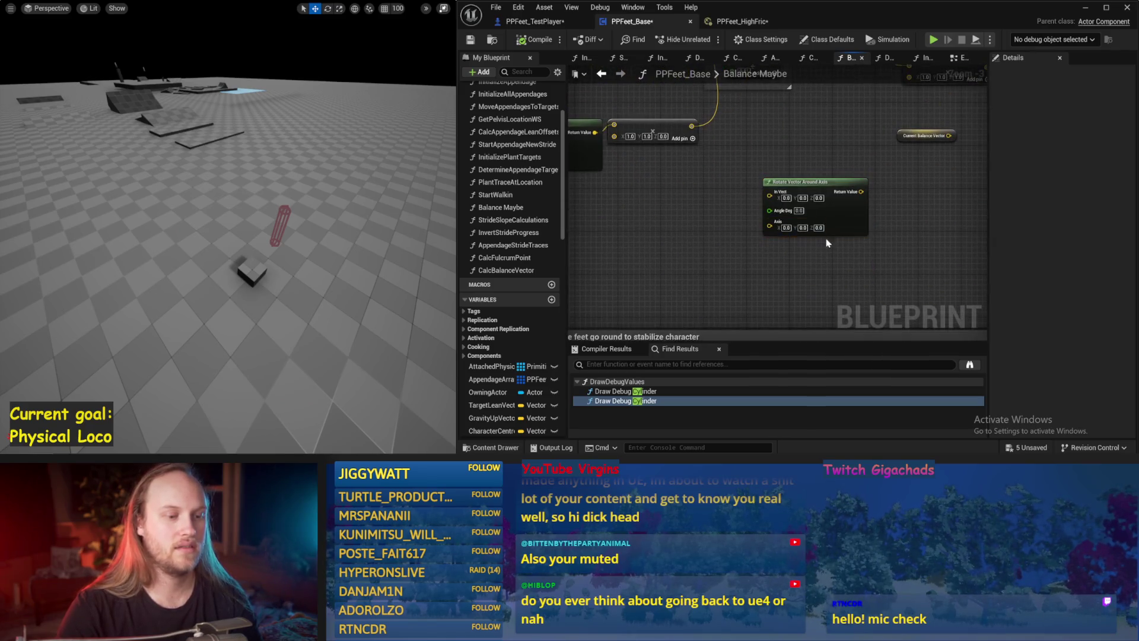
{"action": "left_click", "coordinate": [711, 182]}
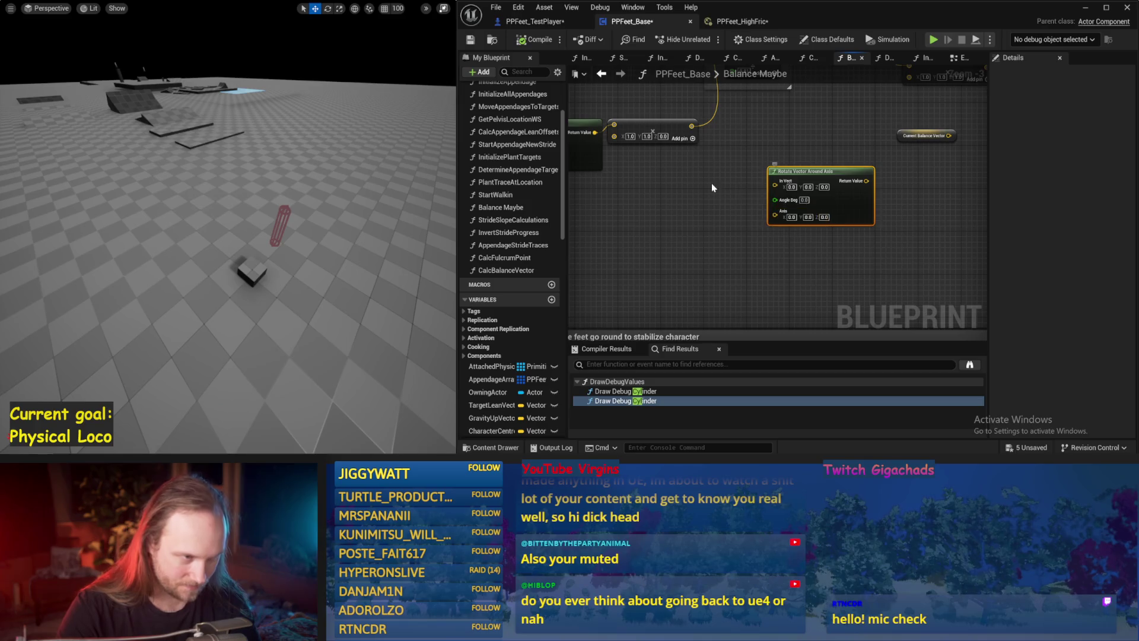
{"action": "key", "text": "ctrl+s"}
{"action": "left_click", "coordinate": [471, 39]}
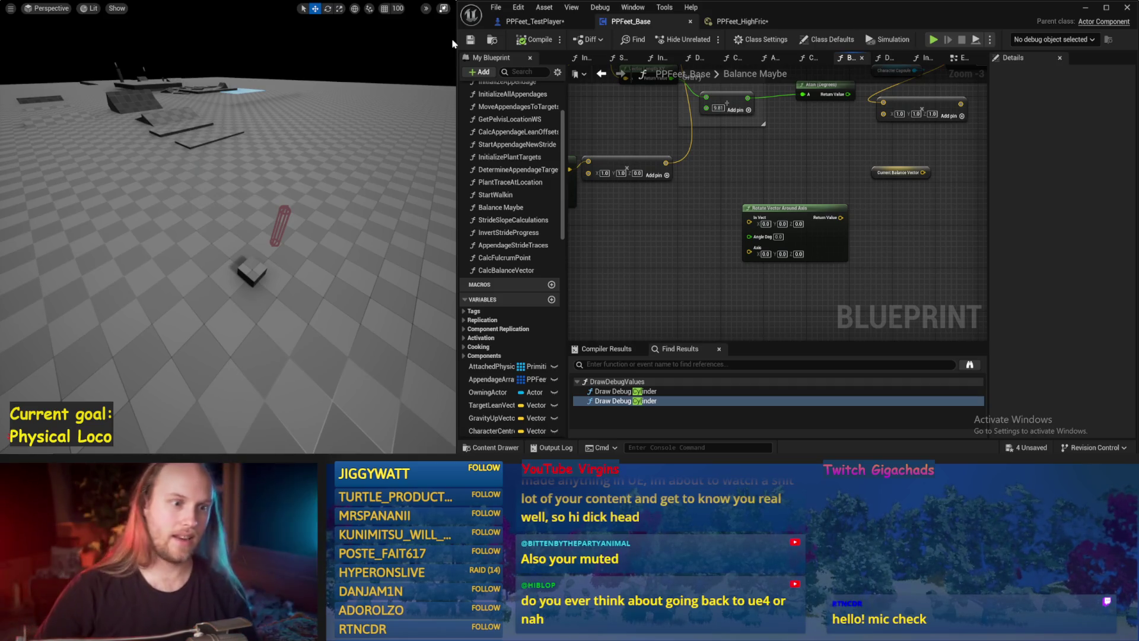
Set In Vect Z to 1.0 on Rotate Vector Around Axis, making it 0, 0, 1.
{"action": "mouse_move", "coordinate": [816, 212]}
{"action": "left_mouse_down"}
{"action": "mouse_move", "coordinate": [798, 204]}
{"action": "mouse_move", "coordinate": [768, 232]}
{"action": "mouse_move", "coordinate": [819, 236]}
{"action": "left_mouse_up"}
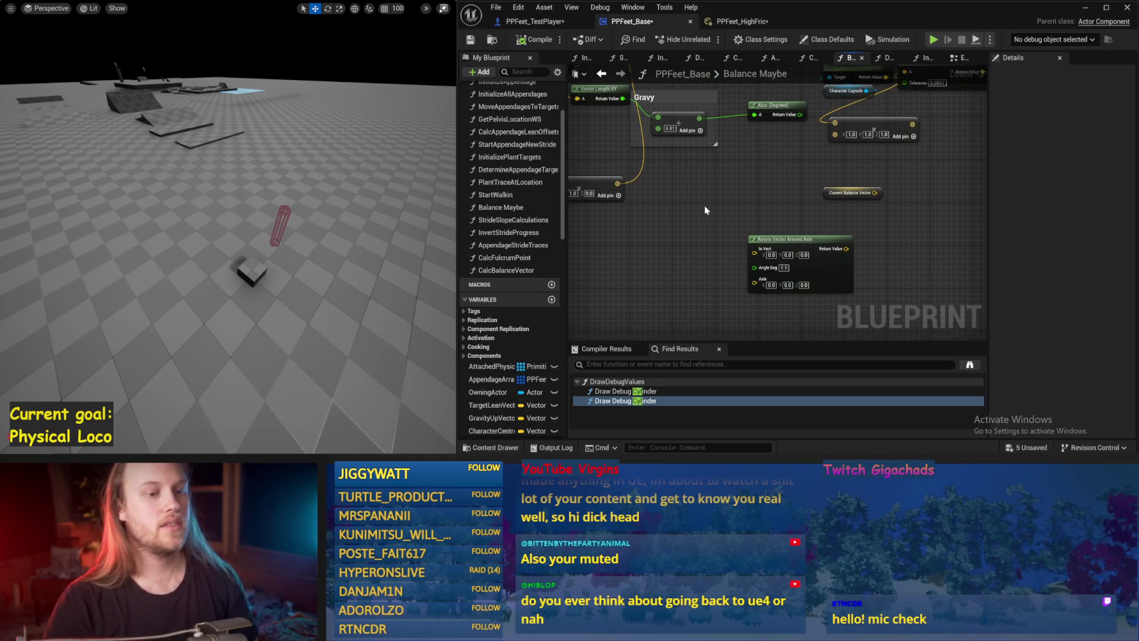
{"action": "scroll", "coordinate": [697, 223], "scroll_direction": "down", "scroll_amount": 1}
{"action": "scroll", "coordinate": [687, 237], "scroll_direction": "up", "scroll_amount": 1}
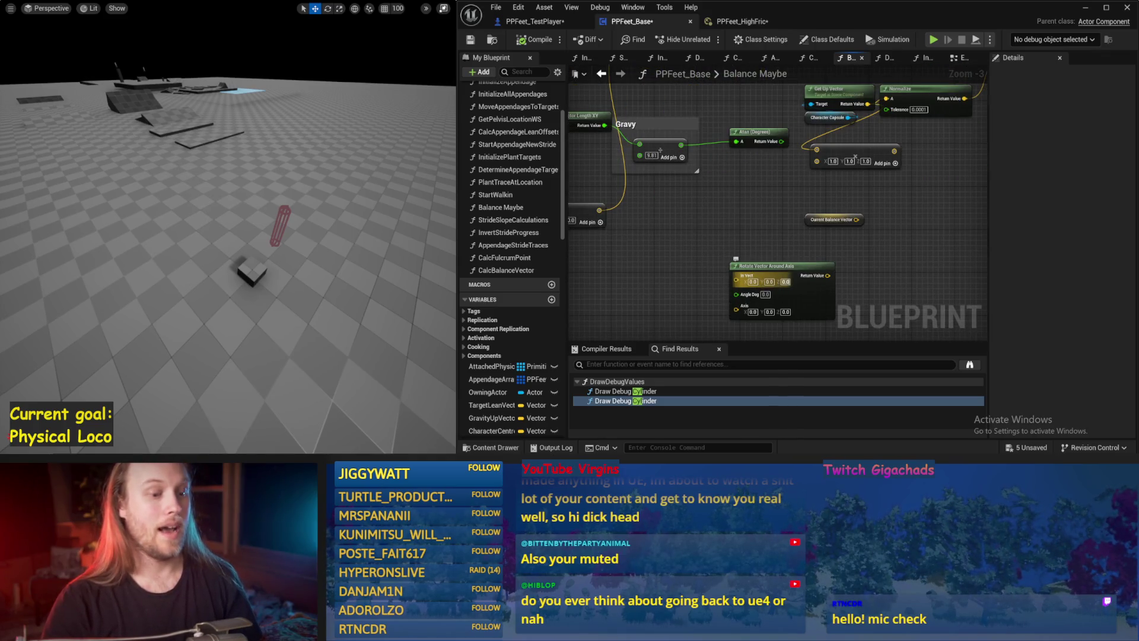
{"action": "type", "text": "1"}
{"action": "key", "text": "Return"}
Wire the Atan (Degrees) Return Value into Angle Deg and save the blueprint.
{"action": "left_click_drag", "start_coordinate": [716, 205], "coordinate": [731, 133]}
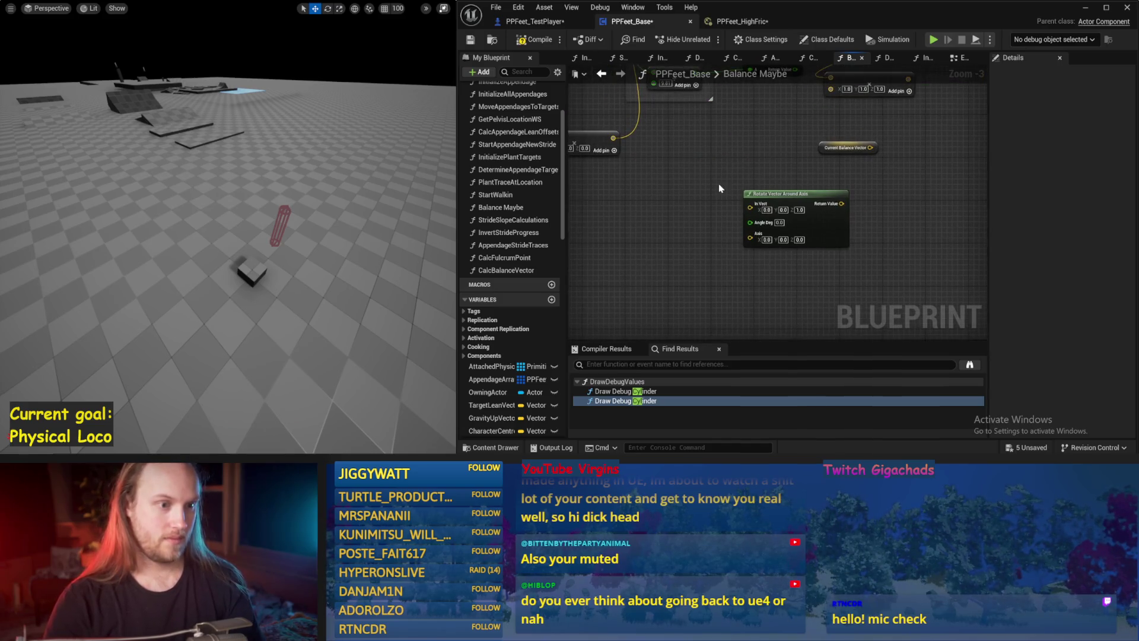
{"action": "left_click_drag", "start_coordinate": [725, 179], "coordinate": [715, 244]}
{"action": "mouse_move", "coordinate": [784, 135]}
{"action": "left_mouse_down"}
{"action": "mouse_move", "coordinate": [782, 185]}
{"action": "mouse_move", "coordinate": [739, 288]}
{"action": "left_mouse_up"}
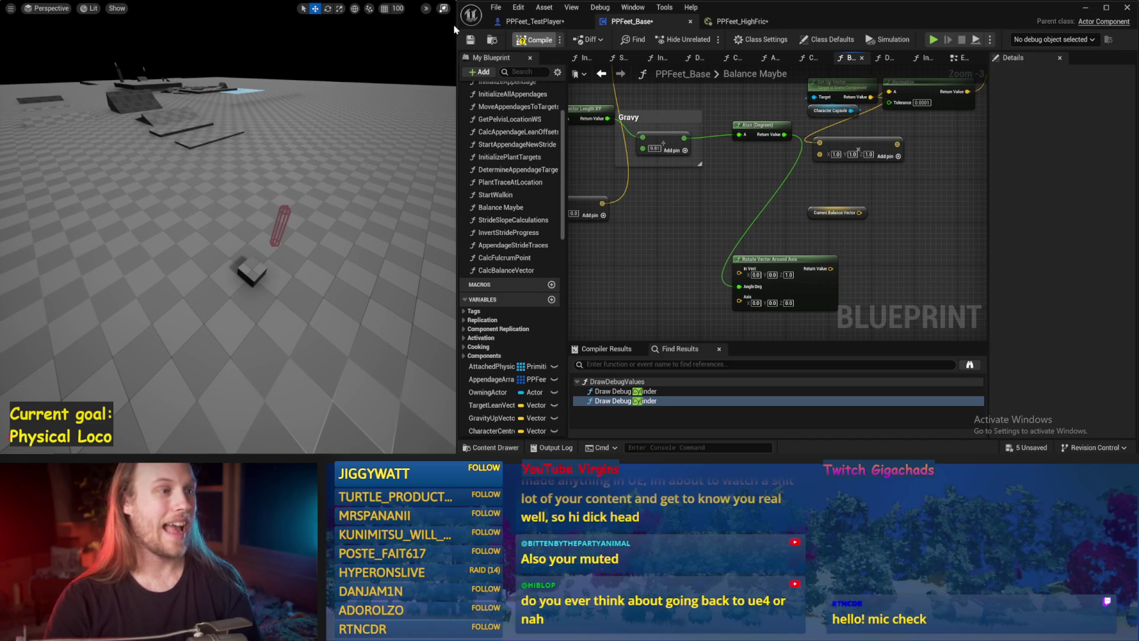
{"action": "left_click", "coordinate": [475, 41]}
{"action": "mouse_move", "coordinate": [688, 252]}
{"action": "left_mouse_down"}
{"action": "mouse_move", "coordinate": [746, 253]}
{"action": "mouse_move", "coordinate": [816, 296]}
{"action": "mouse_move", "coordinate": [789, 343]}
{"action": "mouse_move", "coordinate": [758, 322]}
{"action": "left_mouse_up"}
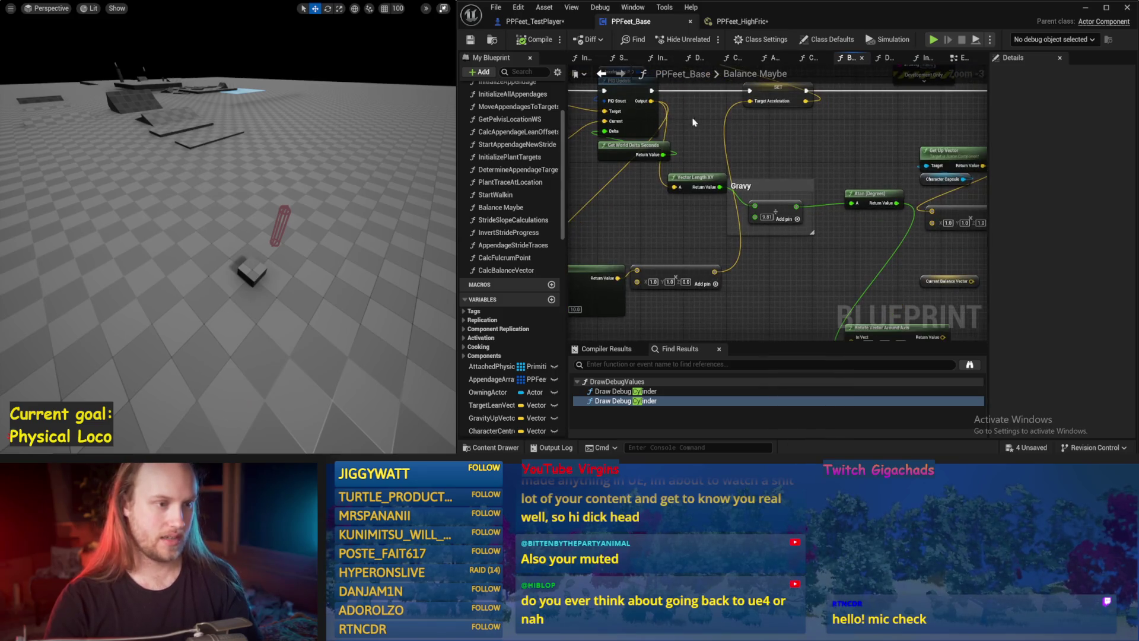
{"action": "mouse_move", "coordinate": [653, 102]}
{"action": "left_mouse_down"}
{"action": "mouse_move", "coordinate": [730, 332]}
{"action": "mouse_move", "coordinate": [738, 227]}
{"action": "left_mouse_up"}
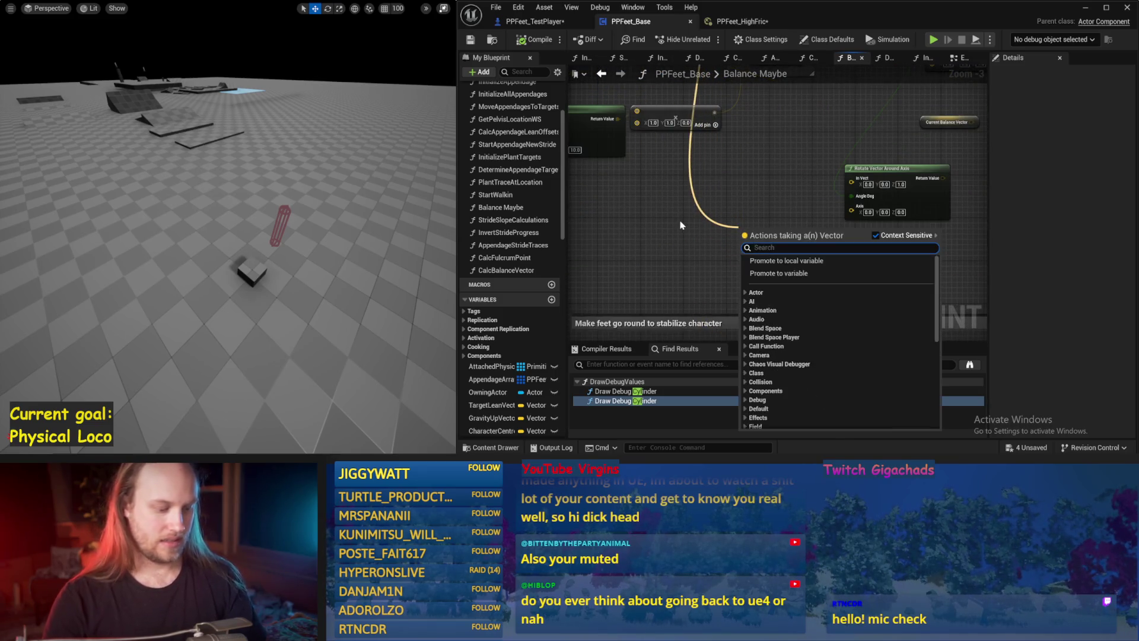
Add a Normalize 2D (Vector) node from a 'normali' search and shift it left.
{"action": "type", "text": "normali"}
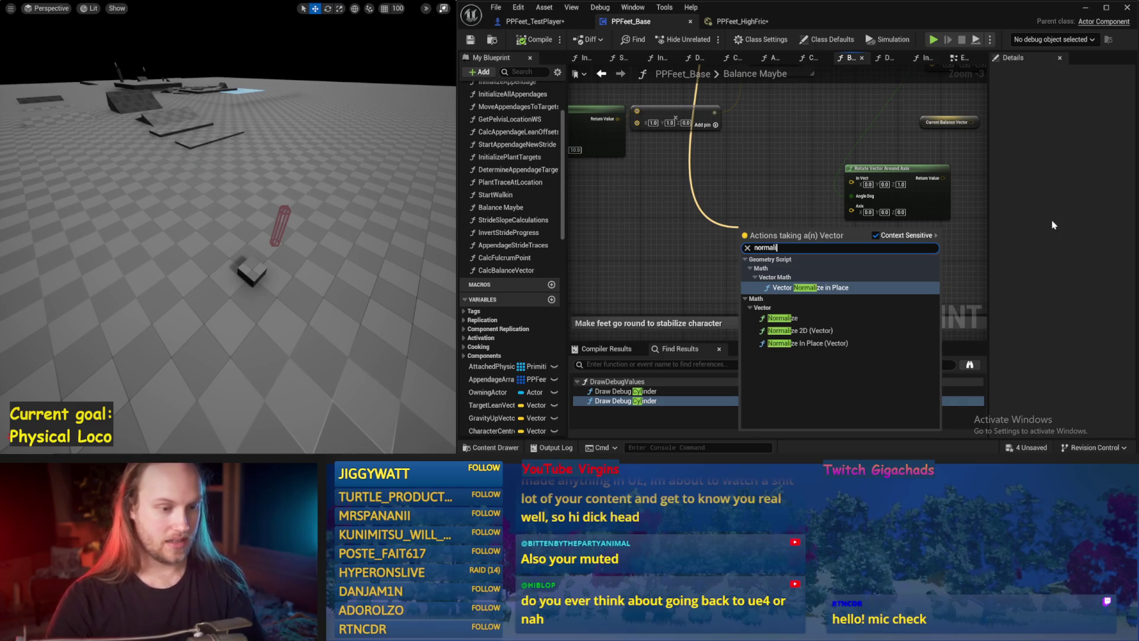
{"action": "left_click", "coordinate": [800, 331]}
{"action": "left_click_drag", "start_coordinate": [765, 223], "coordinate": [697, 222]}
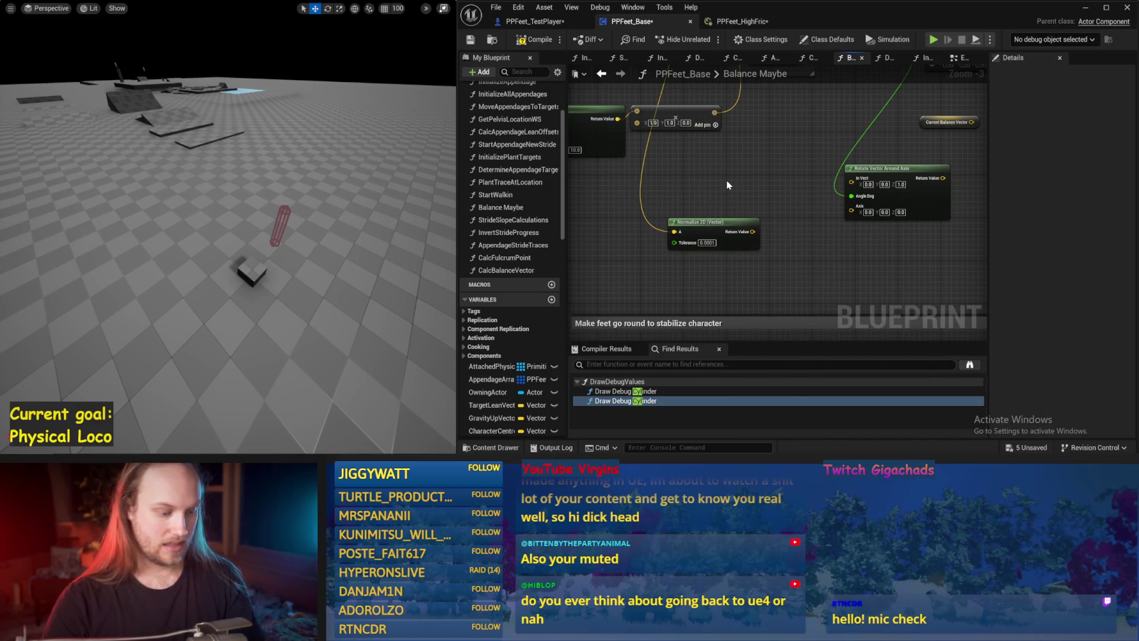
Add a Cross Product node from a 'cross' search and move it left.
{"action": "right_click", "coordinate": [727, 185]}
{"action": "type", "text": "cross"}
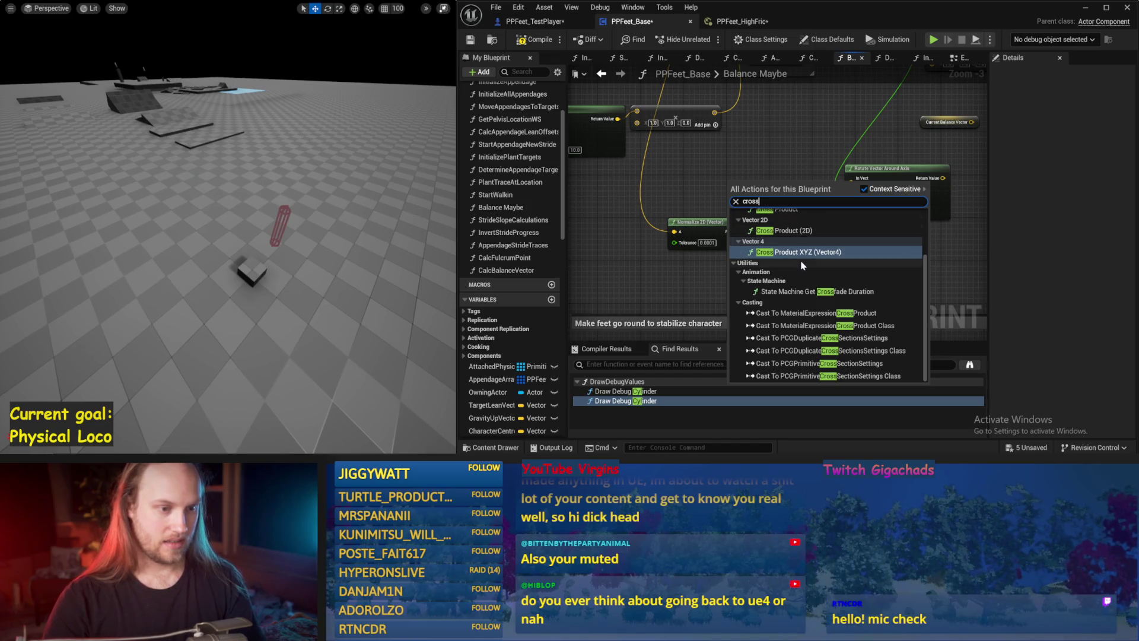
{"action": "scroll", "coordinate": [802, 264], "scroll_direction": "up", "scroll_amount": 2}
{"action": "left_click", "coordinate": [792, 276]}
{"action": "mouse_move", "coordinate": [733, 200]}
{"action": "left_mouse_down"}
{"action": "mouse_move", "coordinate": [752, 231]}
{"action": "mouse_move", "coordinate": [677, 214]}
{"action": "left_mouse_up"}
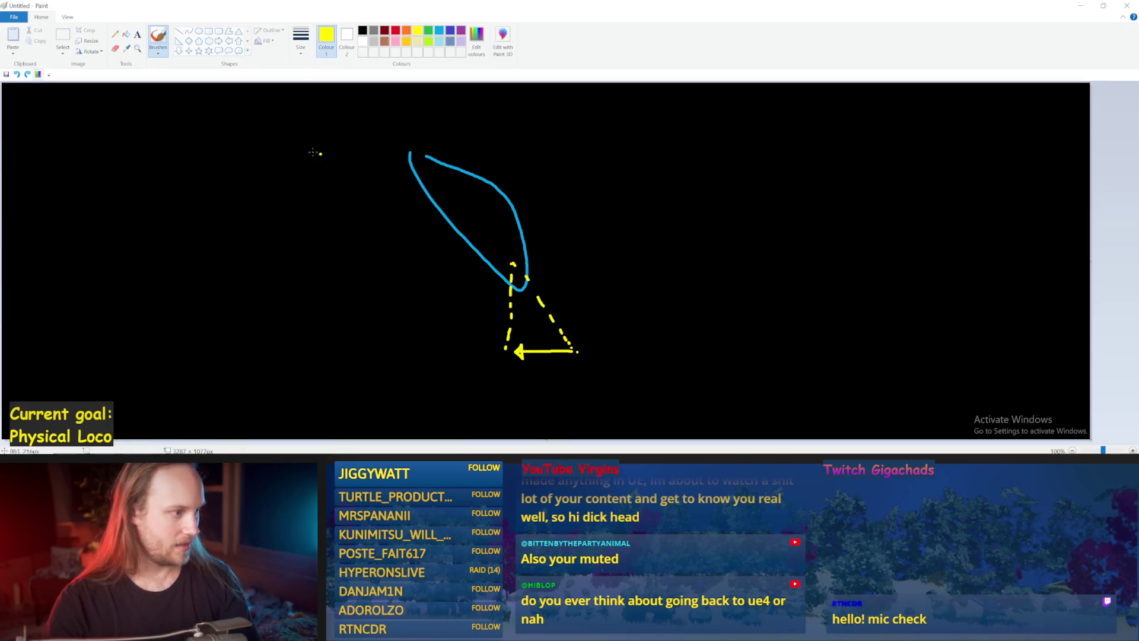
Draw the yellow leaf shape, undoing a stray yellow loop.
{"action": "mouse_move", "coordinate": [265, 166]}
{"action": "left_mouse_down"}
{"action": "mouse_move", "coordinate": [247, 306]}
{"action": "mouse_move", "coordinate": [260, 138]}
{"action": "left_mouse_up"}
{"action": "key", "text": "ctrl+z"}
{"action": "key", "text": "ctrl+z"}
{"action": "left_click_drag", "start_coordinate": [279, 327], "coordinate": [280, 164]}
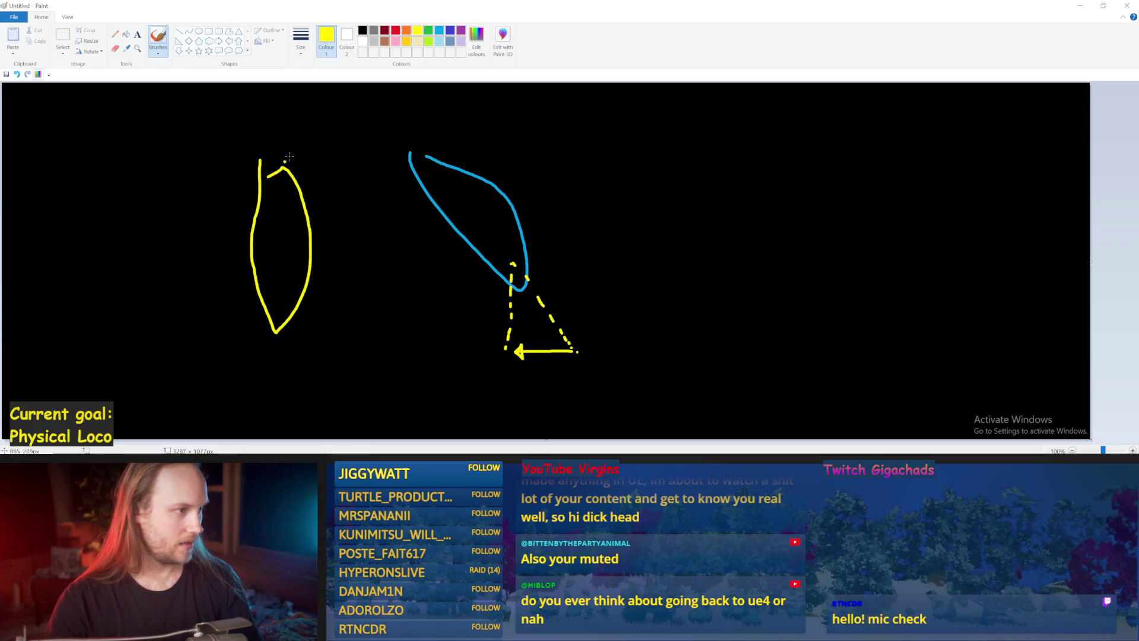
Cross the leaf with red lines and extend the yellow stroke into an up-left arrow.
{"action": "left_click_drag", "start_coordinate": [171, 258], "coordinate": [445, 372]}
{"action": "left_click_drag", "start_coordinate": [318, 378], "coordinate": [1, 277]}
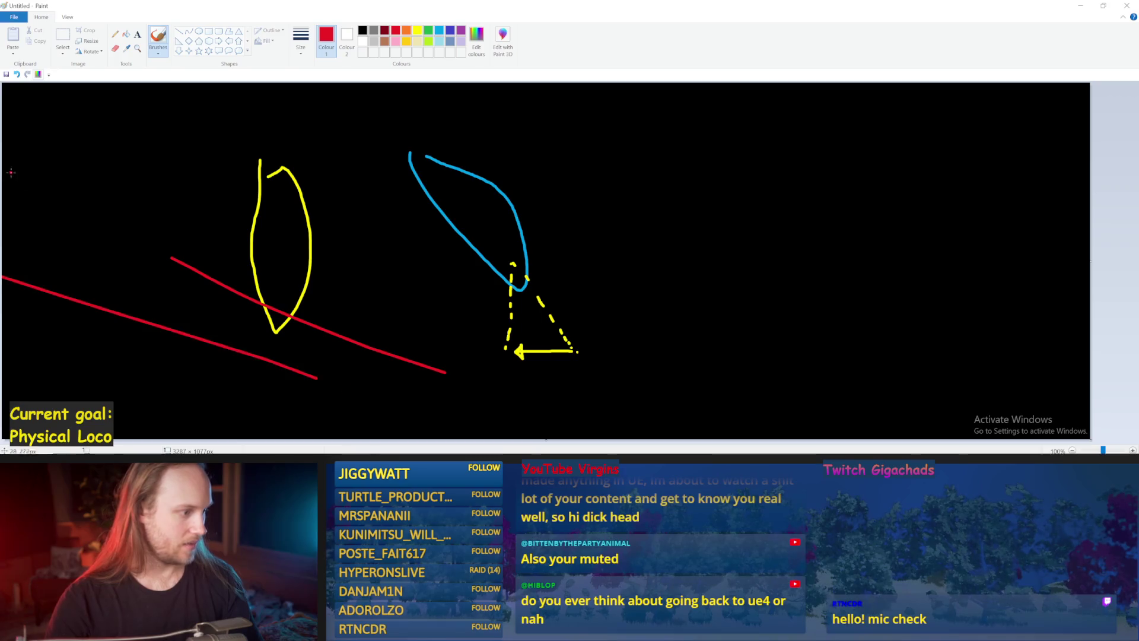
{"action": "left_click_drag", "start_coordinate": [444, 292], "coordinate": [121, 407]}
{"action": "left_click_drag", "start_coordinate": [193, 335], "coordinate": [500, 208]}
{"action": "key", "text": "ctrl+z"}
{"action": "left_click_drag", "start_coordinate": [142, 351], "coordinate": [424, 207]}
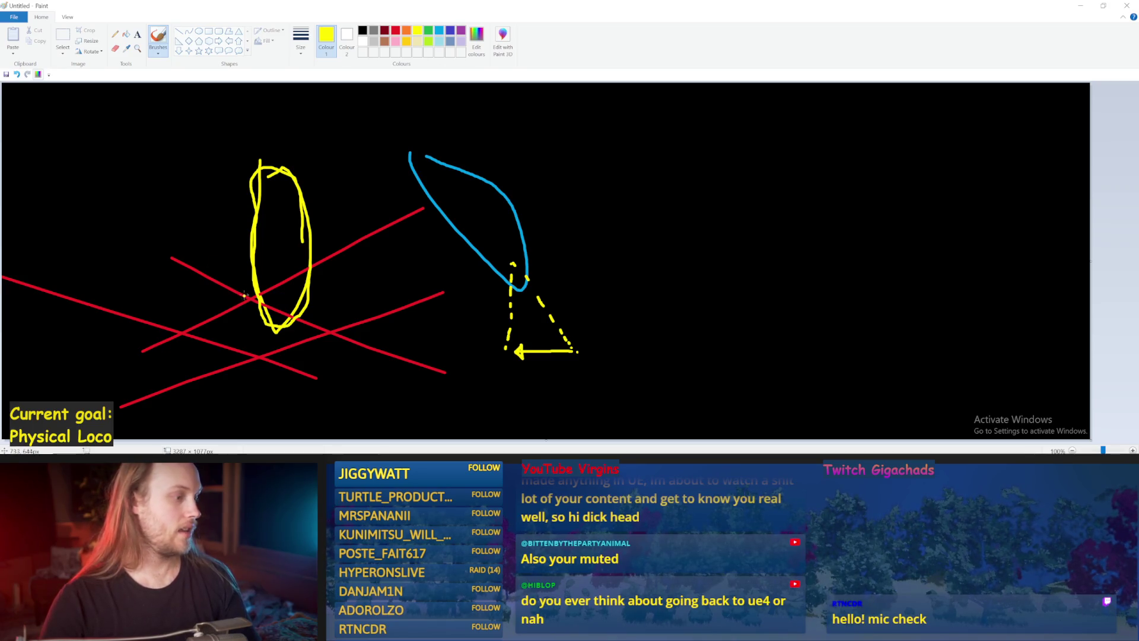
{"action": "left_click_drag", "start_coordinate": [218, 261], "coordinate": [76, 176]}
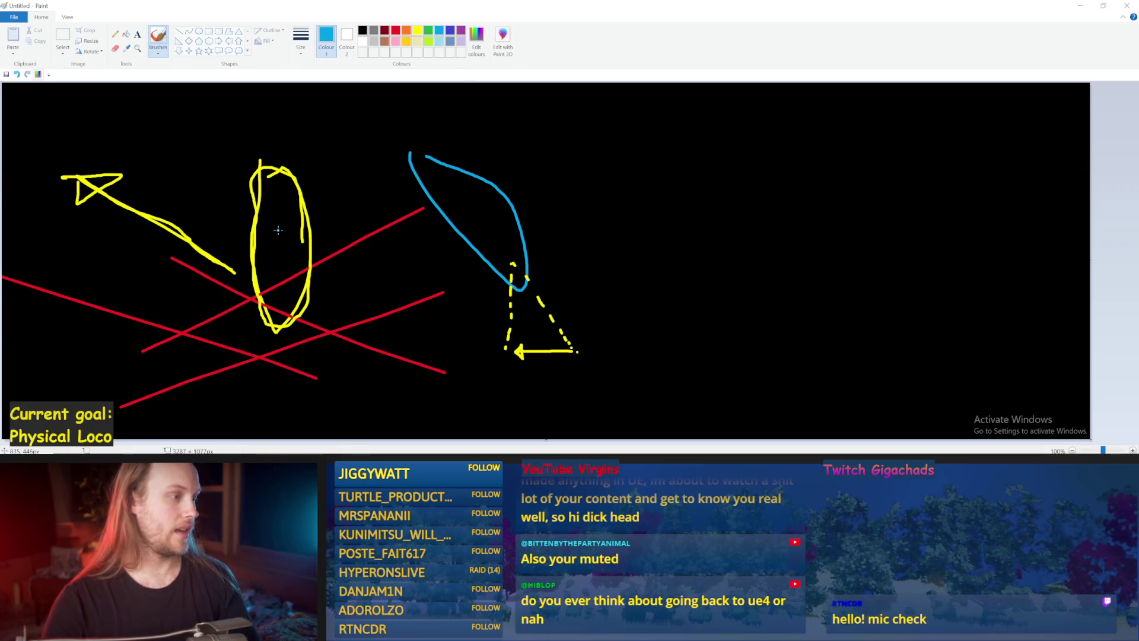
{"action": "key", "text": "ctrl+z"}
Draw a blue upward arrow through the leaf, undoing several trial blue diagonals.
{"action": "left_click_drag", "start_coordinate": [279, 228], "coordinate": [282, 115]}
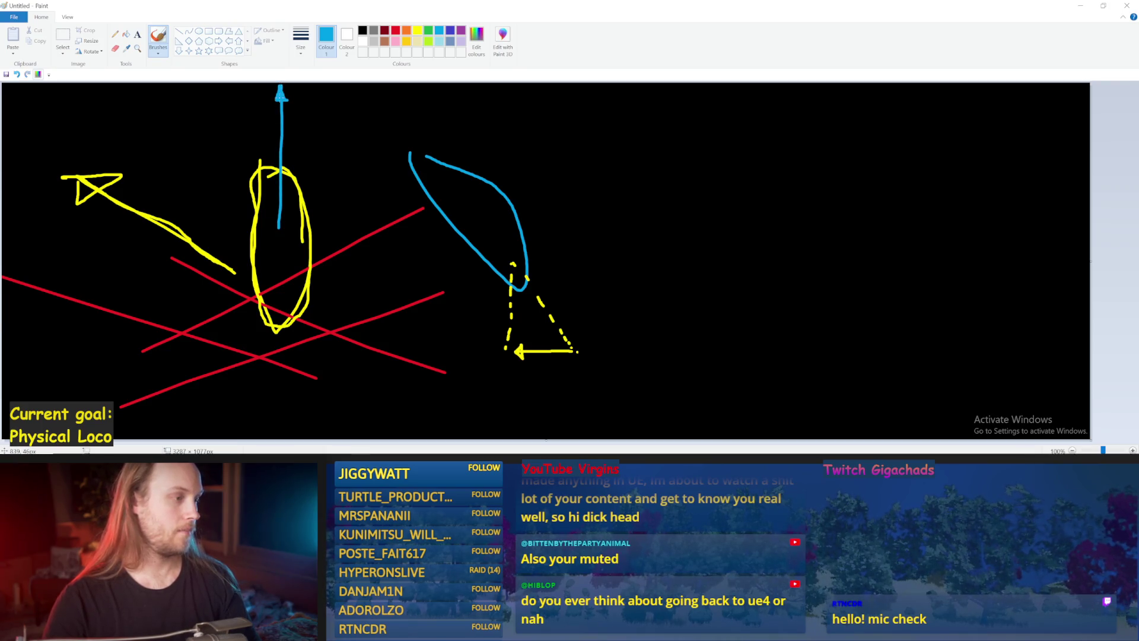
{"action": "left_click_drag", "start_coordinate": [276, 114], "coordinate": [292, 115]}
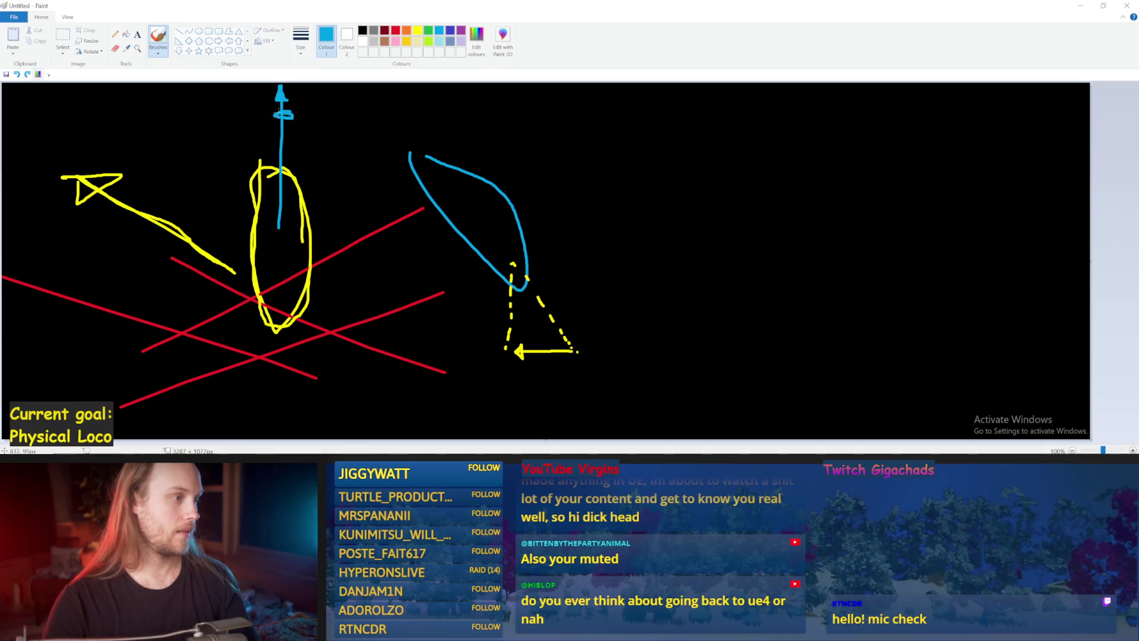
{"action": "key", "text": "ctrl+z"}
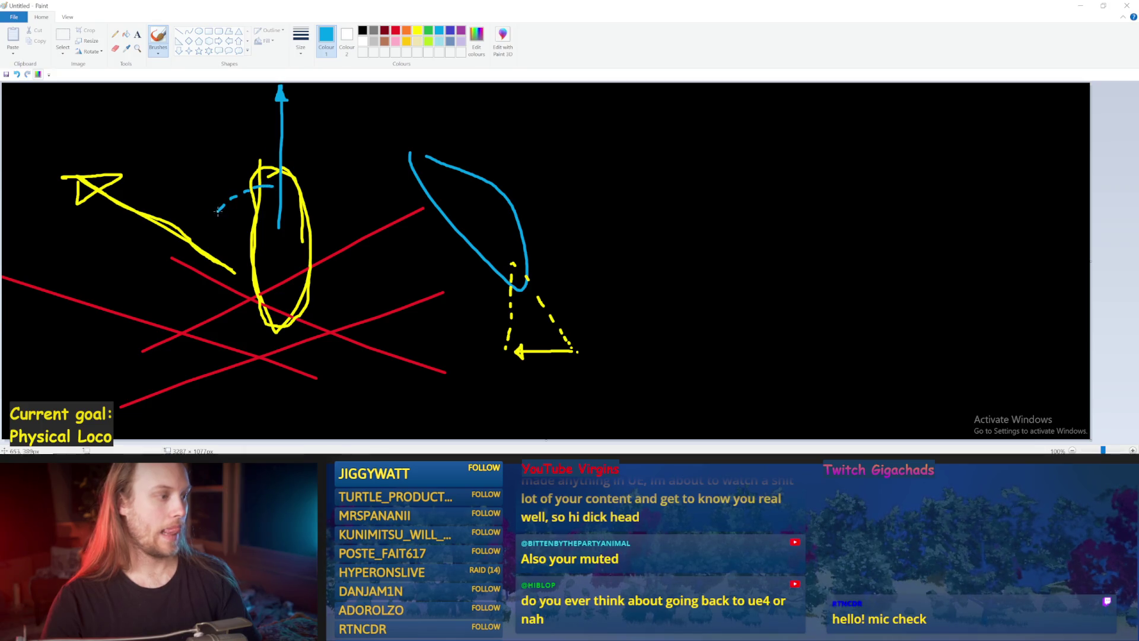
{"action": "left_click_drag", "start_coordinate": [272, 216], "coordinate": [86, 24]}
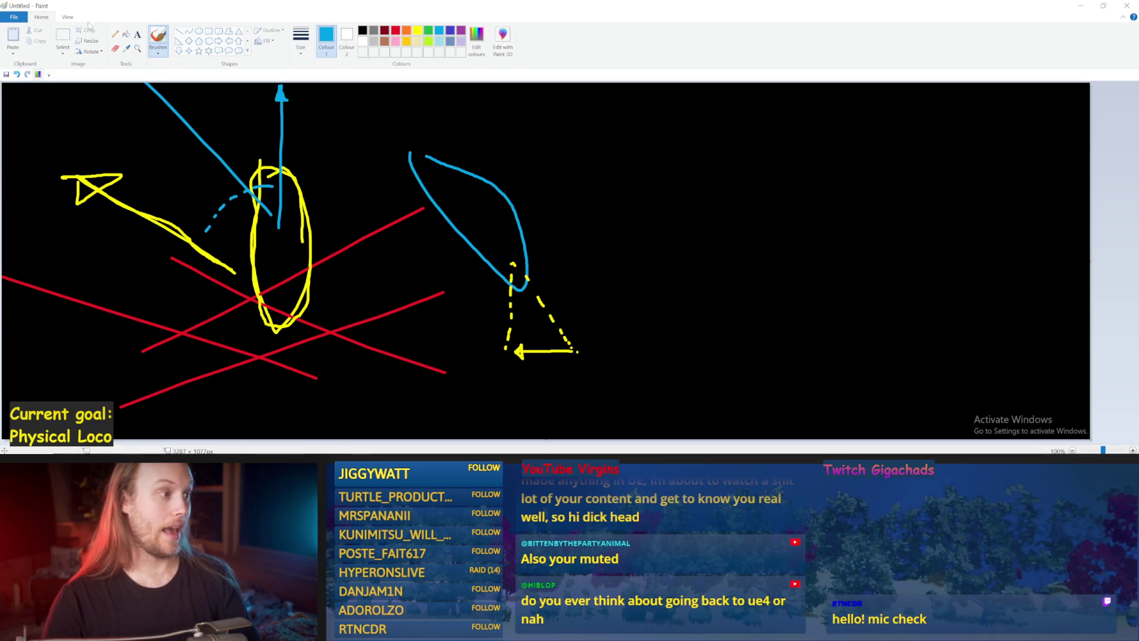
{"action": "key", "text": "ctrl+z"}
{"action": "left_click_drag", "start_coordinate": [267, 224], "coordinate": [169, 82]}
{"action": "key", "text": "ctrl+z"}
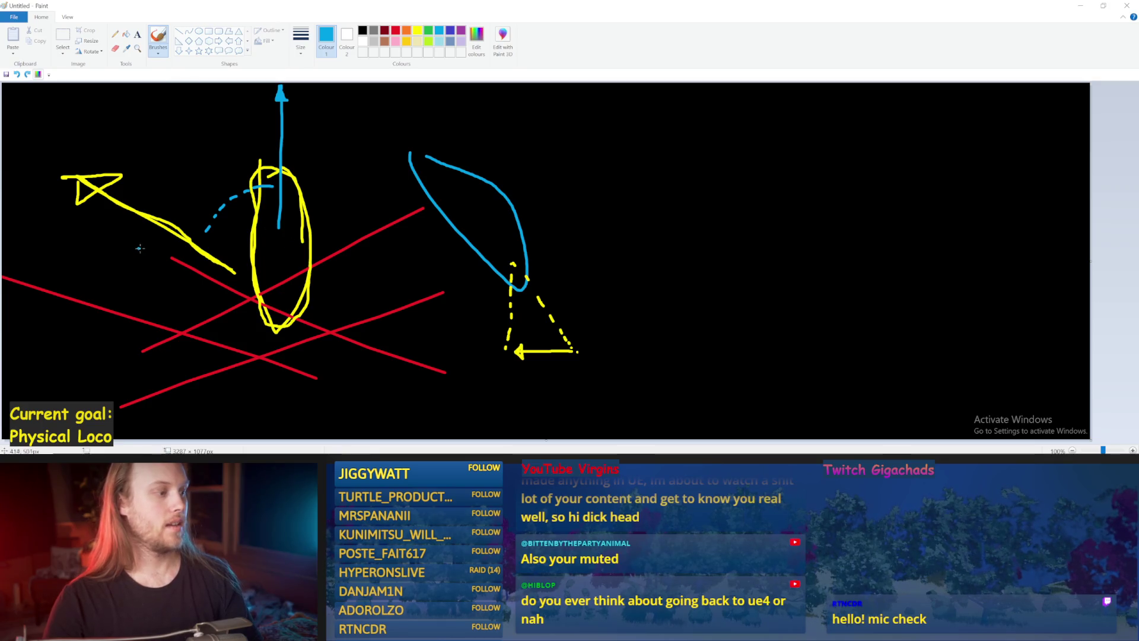
{"action": "mouse_move", "coordinate": [249, 265]}
{"action": "left_mouse_down"}
{"action": "mouse_move", "coordinate": [77, 184]}
{"action": "mouse_move", "coordinate": [133, 204]}
{"action": "left_mouse_up"}
{"action": "key", "text": "ctrl+z"}
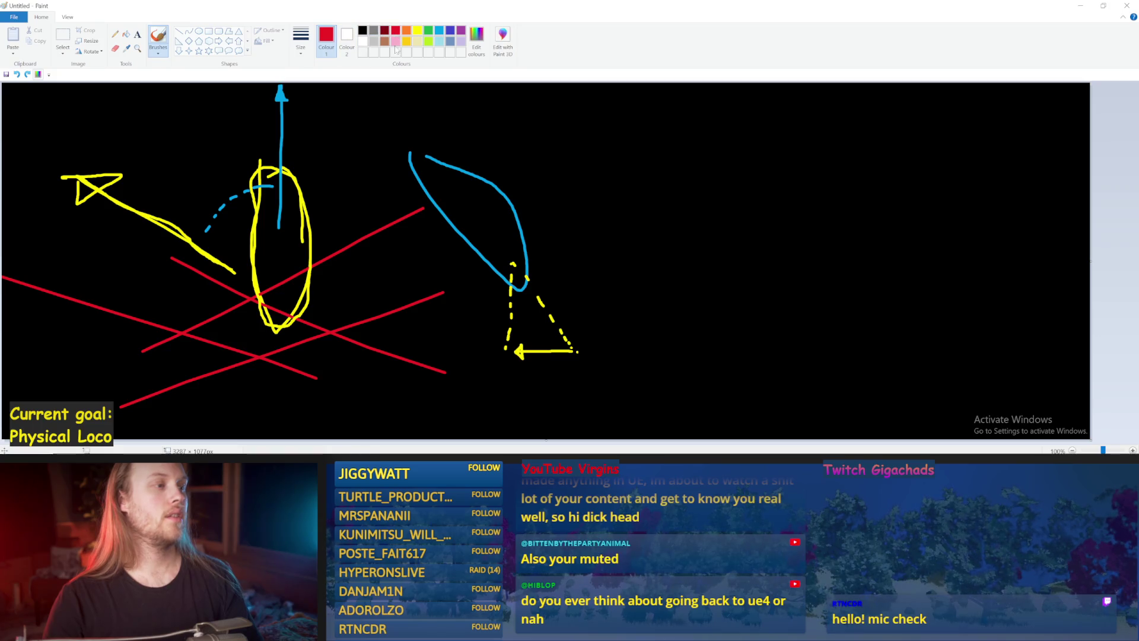
Add a red down-left arrow from the leaf, then return to the Unreal Editor.
{"action": "left_click_drag", "start_coordinate": [269, 273], "coordinate": [138, 331]}
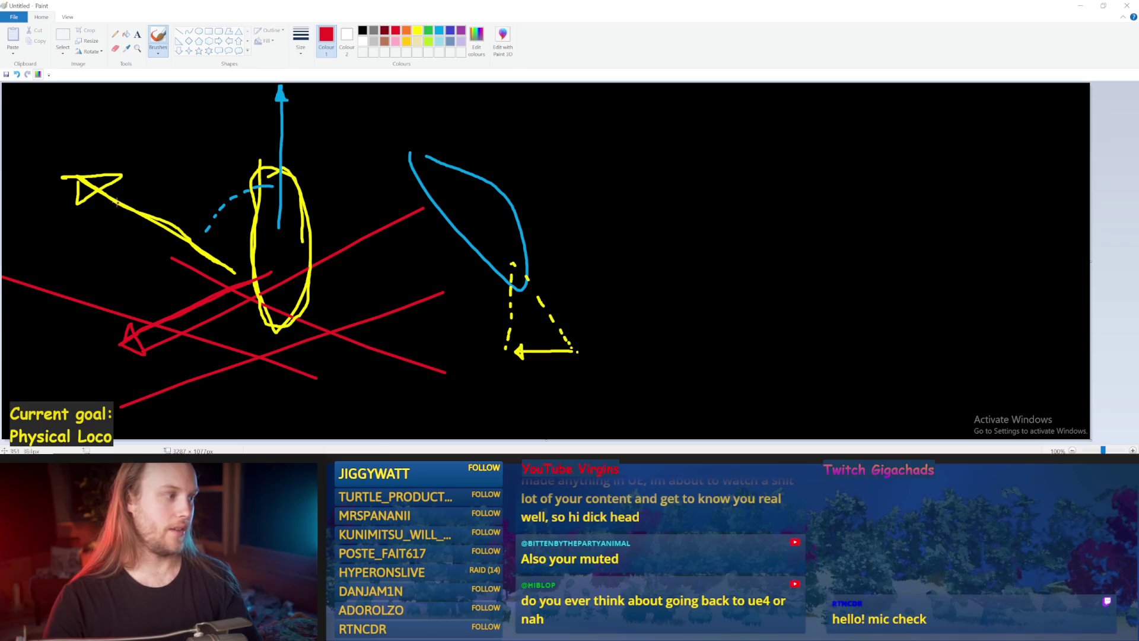
{"action": "left_click_drag", "start_coordinate": [278, 96], "coordinate": [262, 331]}
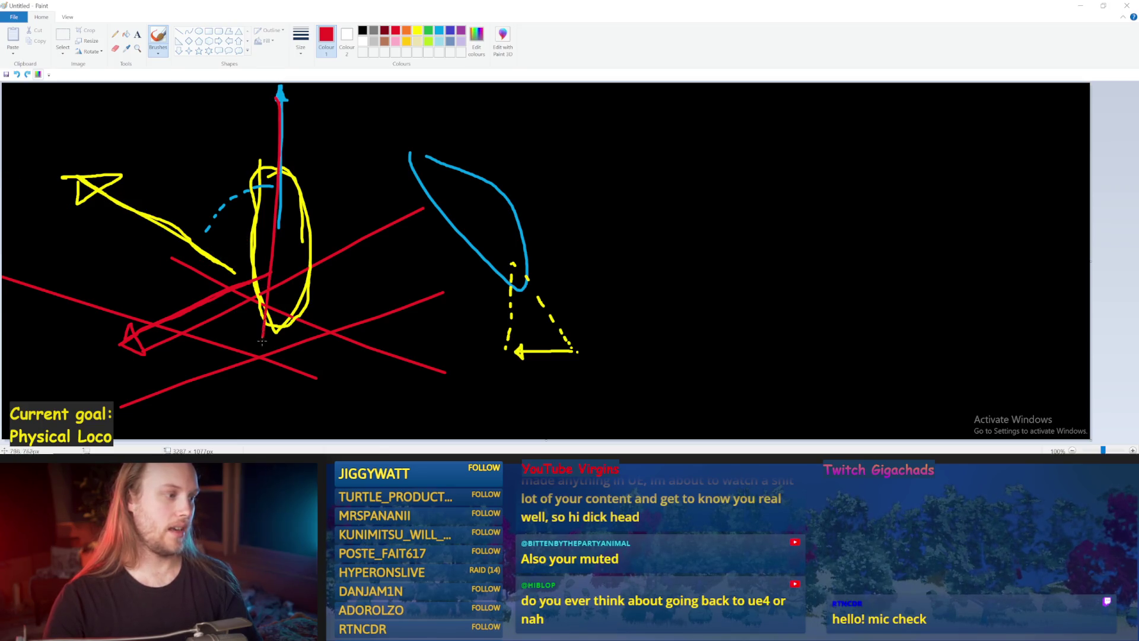
{"action": "key", "text": "ctrl+z"}
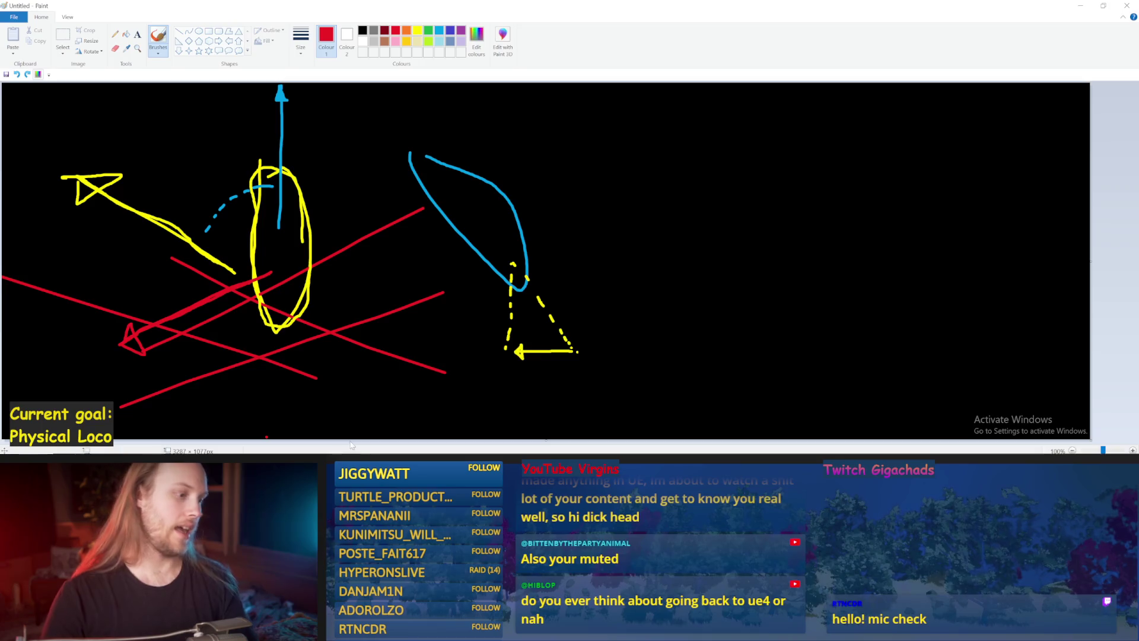
{"action": "left_click", "coordinate": [471, 444]}
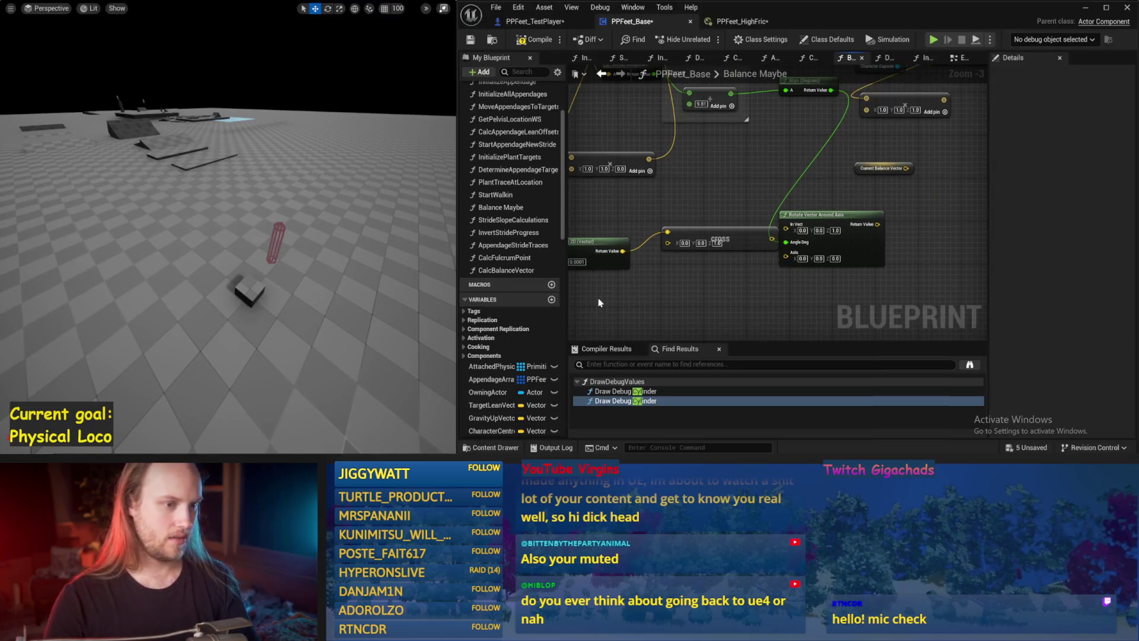
Save, reposition the Cross Product node, and wire its output into Rotate Vector Around Axis's Axis.
{"action": "left_click", "coordinate": [468, 41]}
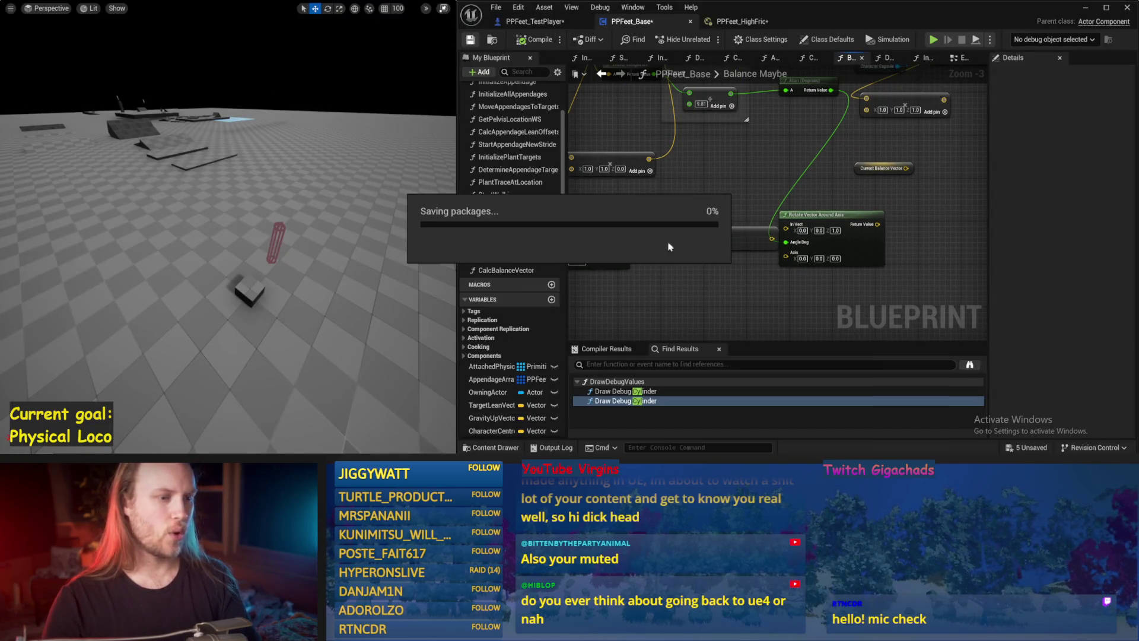
{"action": "mouse_move", "coordinate": [694, 303]}
{"action": "left_mouse_down"}
{"action": "mouse_move", "coordinate": [750, 290]}
{"action": "mouse_move", "coordinate": [741, 275]}
{"action": "left_mouse_up"}
{"action": "left_click_drag", "start_coordinate": [746, 203], "coordinate": [726, 214]}
{"action": "left_click", "coordinate": [719, 195]}
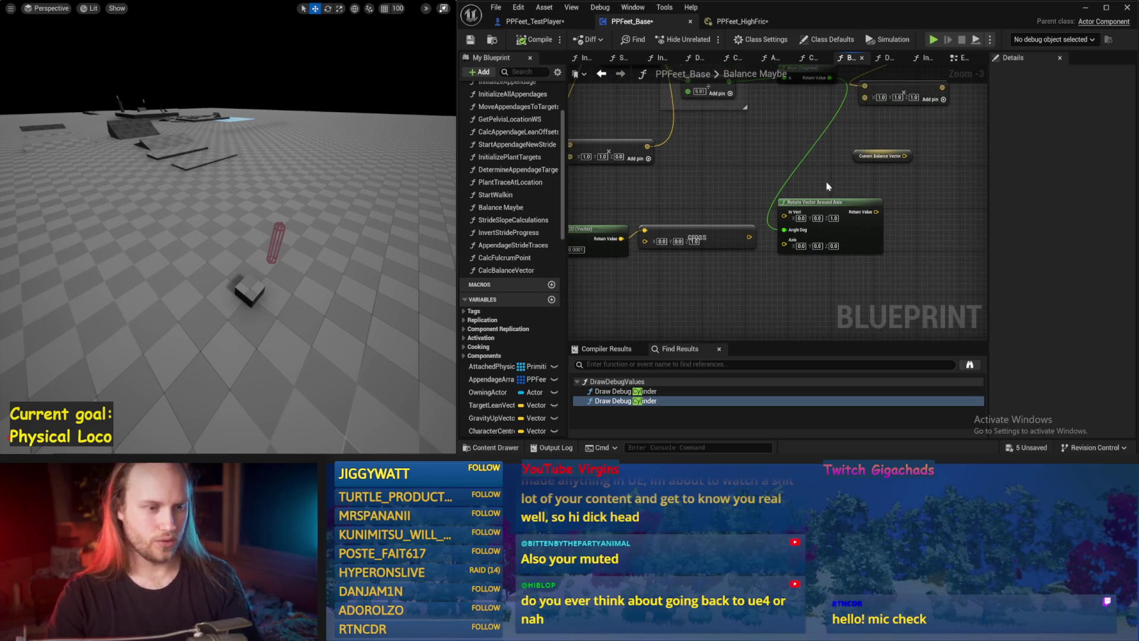
{"action": "mouse_move", "coordinate": [729, 239]}
{"action": "left_mouse_down"}
{"action": "mouse_move", "coordinate": [730, 249]}
{"action": "mouse_move", "coordinate": [784, 240]}
{"action": "left_mouse_up"}
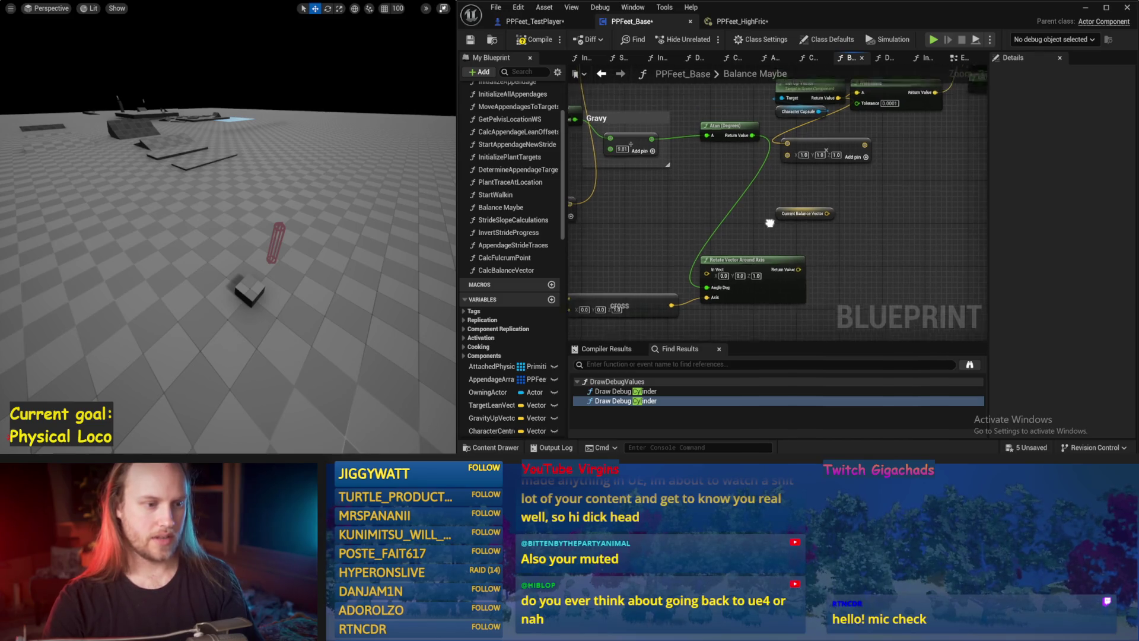
{"action": "mouse_move", "coordinate": [782, 243]}
{"action": "left_mouse_down"}
{"action": "mouse_move", "coordinate": [748, 240]}
{"action": "mouse_move", "coordinate": [742, 197]}
{"action": "mouse_move", "coordinate": [900, 197]}
{"action": "mouse_move", "coordinate": [898, 184]}
{"action": "left_mouse_up"}
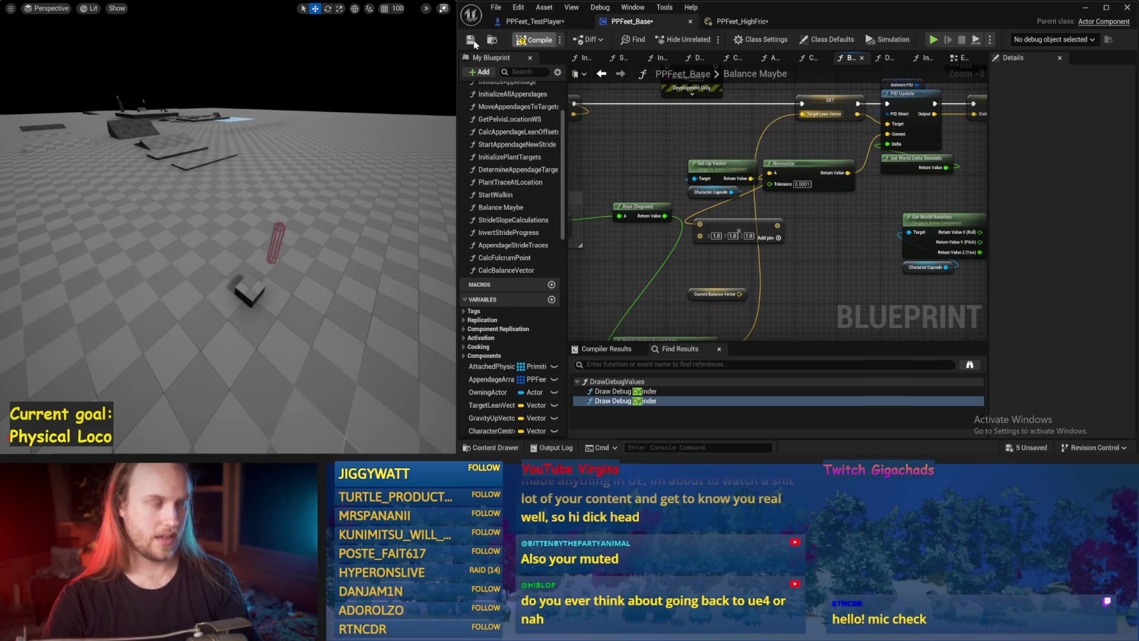
Save the blueprint and run three short simulation tests of the character's balance.
{"action": "left_click", "coordinate": [474, 44]}
{"action": "key", "text": "alt+p"}
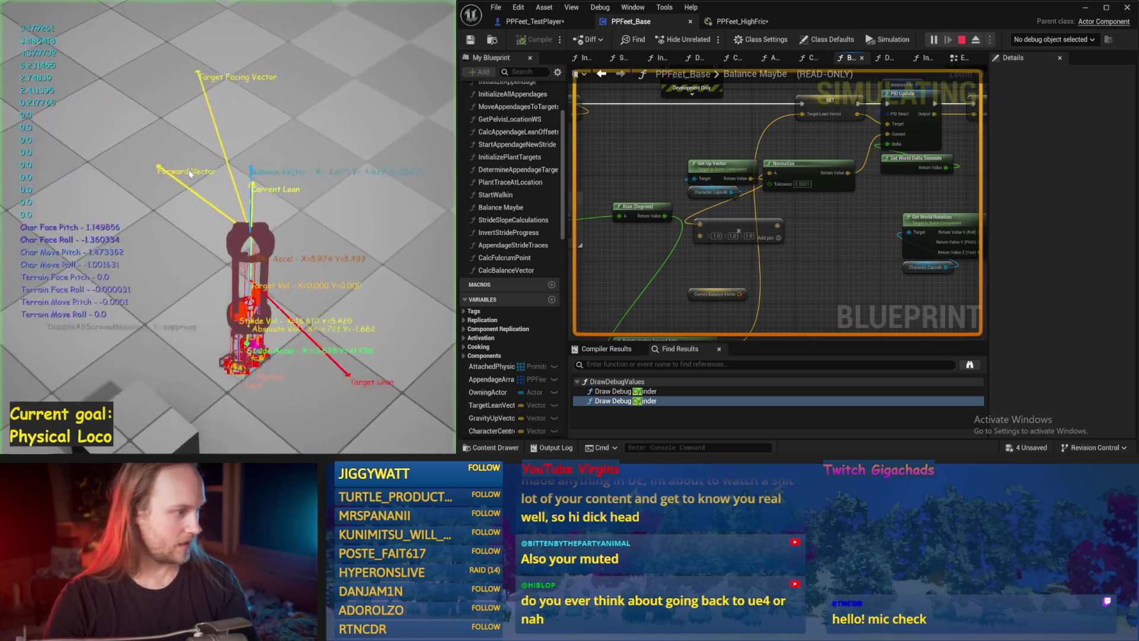
{"action": "key", "text": "Escape"}
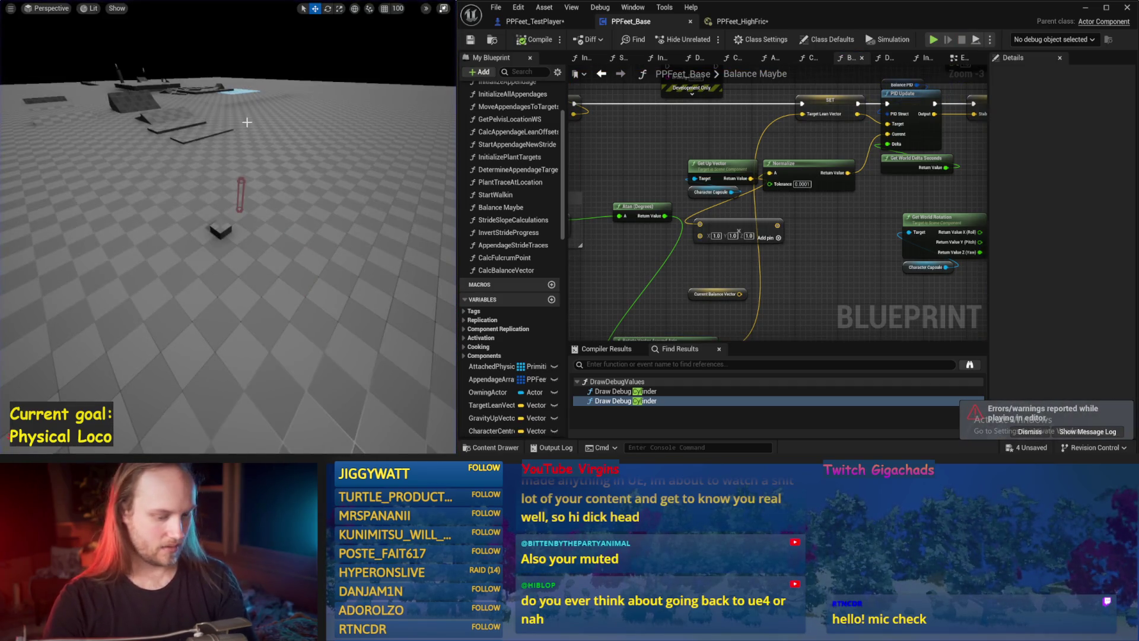
{"action": "key", "text": "alt+p"}
{"action": "key", "text": "Escape"}
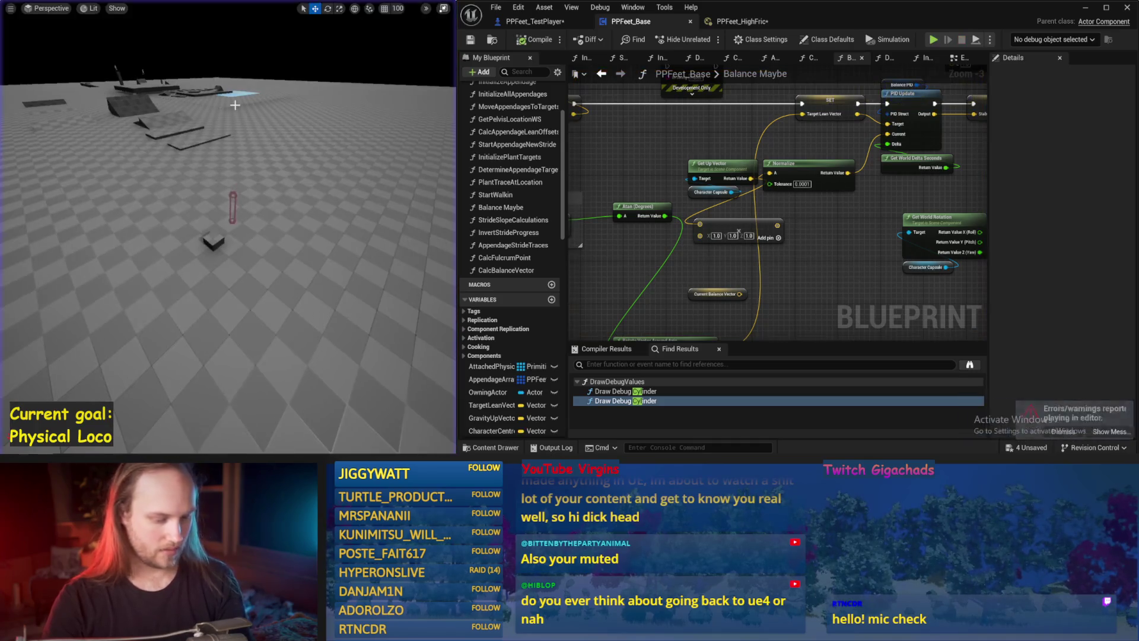
{"action": "key", "text": "alt+p"}
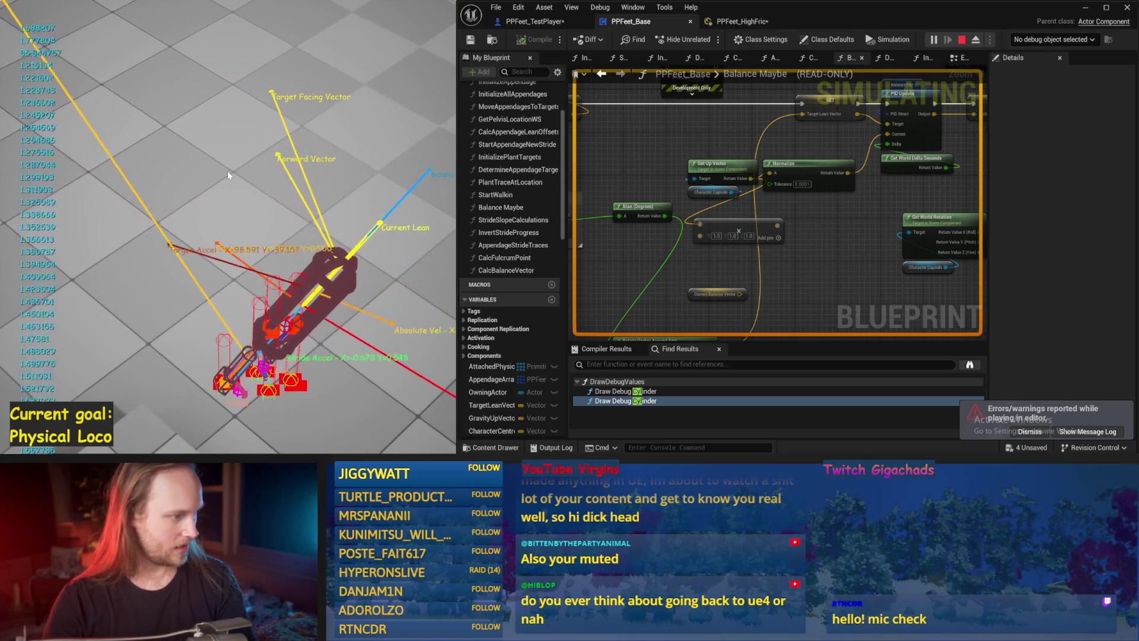
{"action": "key", "text": "Escape"}
{"action": "mouse_move", "coordinate": [782, 251]}
{"action": "left_mouse_down"}
{"action": "mouse_move", "coordinate": [587, 287]}
{"action": "mouse_move", "coordinate": [866, 314]}
{"action": "mouse_move", "coordinate": [711, 237]}
{"action": "mouse_move", "coordinate": [801, 249]}
{"action": "mouse_move", "coordinate": [862, 238]}
{"action": "left_mouse_up"}
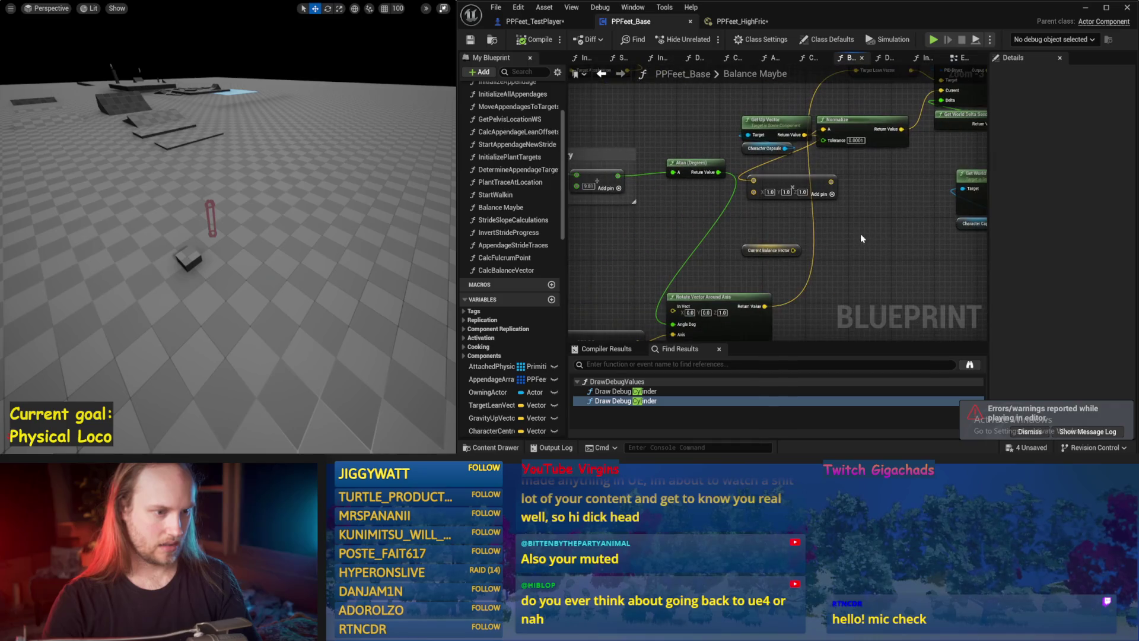
Reposition the Atan (Degrees) node near the Rotate Vector Around Axis node.
{"action": "left_click_drag", "start_coordinate": [696, 265], "coordinate": [793, 249]}
{"action": "left_click_drag", "start_coordinate": [784, 154], "coordinate": [752, 165]}
{"action": "mouse_move", "coordinate": [804, 223]}
{"action": "left_mouse_down"}
{"action": "mouse_move", "coordinate": [795, 171]}
{"action": "mouse_move", "coordinate": [745, 314]}
{"action": "mouse_move", "coordinate": [916, 290]}
{"action": "left_mouse_up"}
{"action": "mouse_move", "coordinate": [849, 328]}
{"action": "left_mouse_down"}
{"action": "mouse_move", "coordinate": [830, 287]}
{"action": "mouse_move", "coordinate": [767, 286]}
{"action": "mouse_move", "coordinate": [707, 199]}
{"action": "left_mouse_up"}
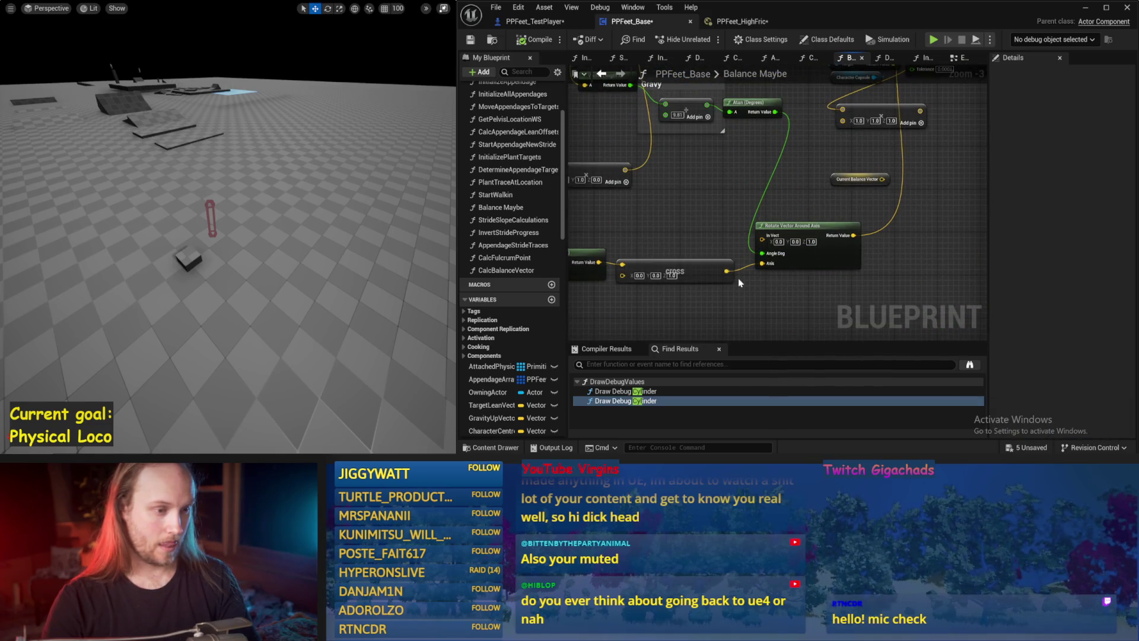
{"action": "left_click_drag", "start_coordinate": [688, 210], "coordinate": [664, 243]}
Insert an Add node set to -1 between Atan and Angle Deg, then start a simulation.
{"action": "left_click_drag", "start_coordinate": [750, 172], "coordinate": [765, 224]}
{"action": "key", "text": "Return"}
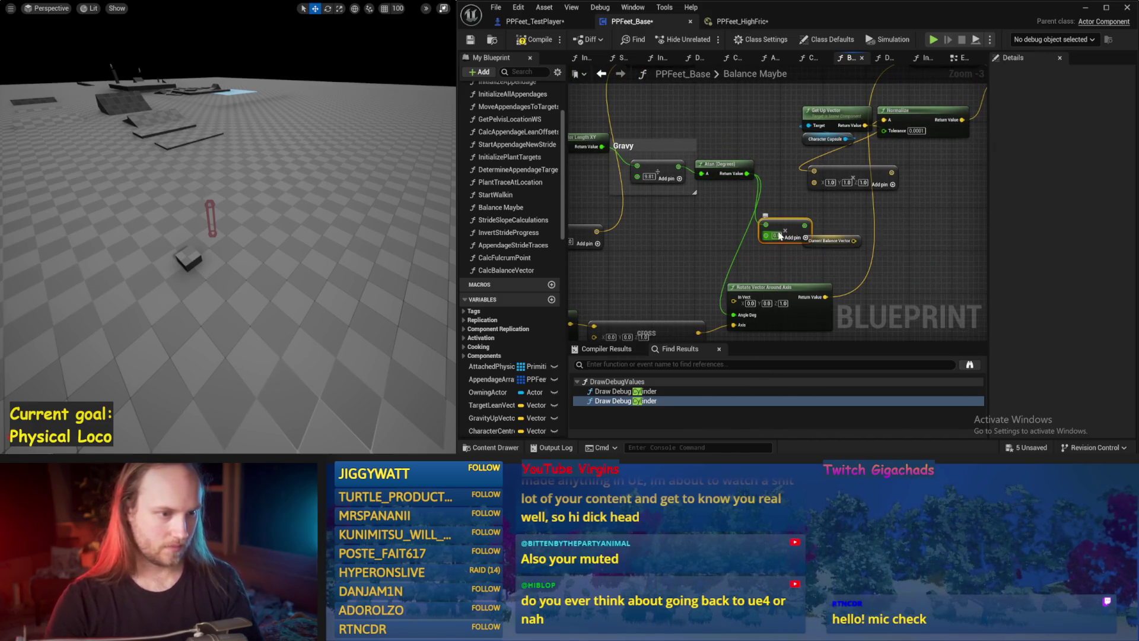
{"action": "type", "text": "-1"}
{"action": "key", "text": "Return"}
{"action": "mouse_move", "coordinate": [786, 225]}
{"action": "left_mouse_down"}
{"action": "mouse_move", "coordinate": [705, 225]}
{"action": "mouse_move", "coordinate": [726, 230]}
{"action": "mouse_move", "coordinate": [733, 314]}
{"action": "left_mouse_up"}
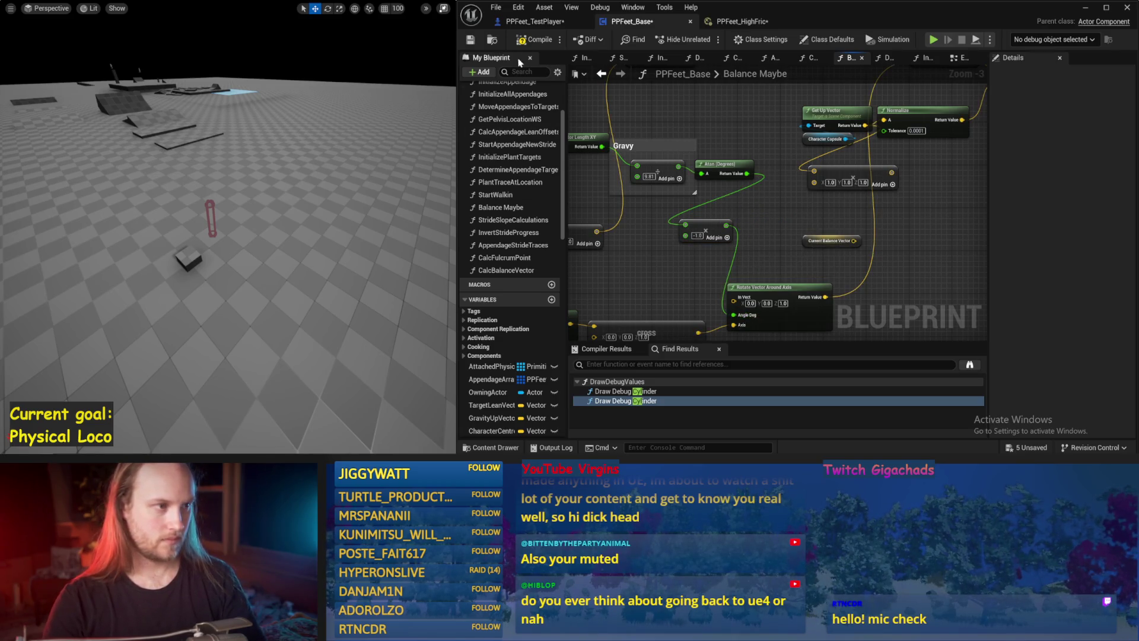
{"action": "key", "text": "alt+p"}
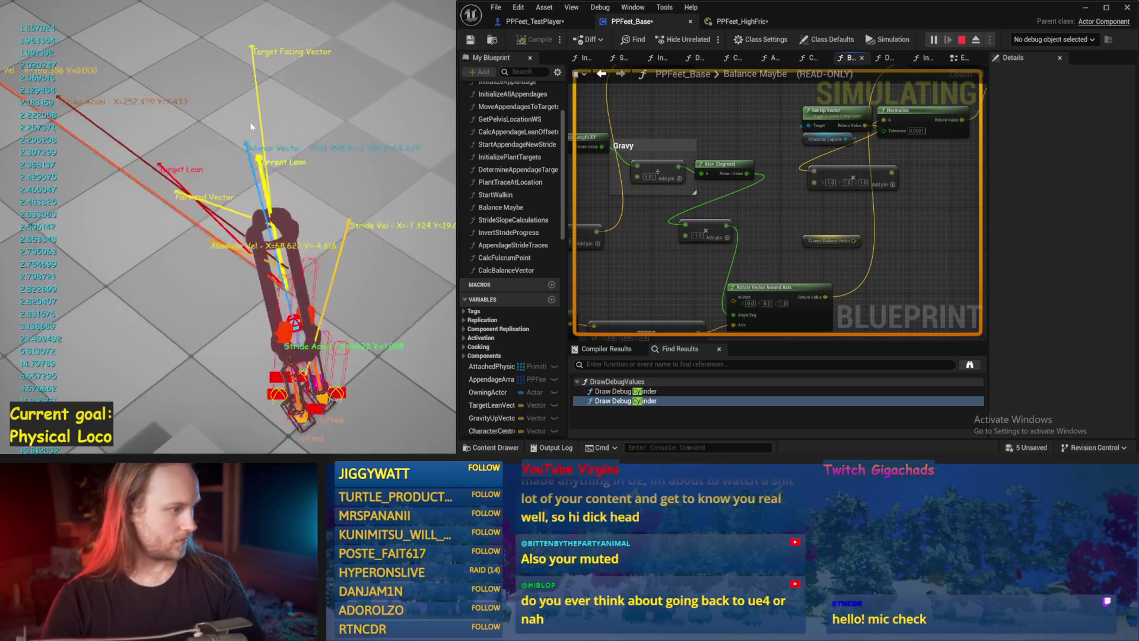
End the test, then route the SET exec through a Print String that prints the Atan angle.
{"action": "key", "text": "Escape"}
{"action": "key", "text": "alt+p"}
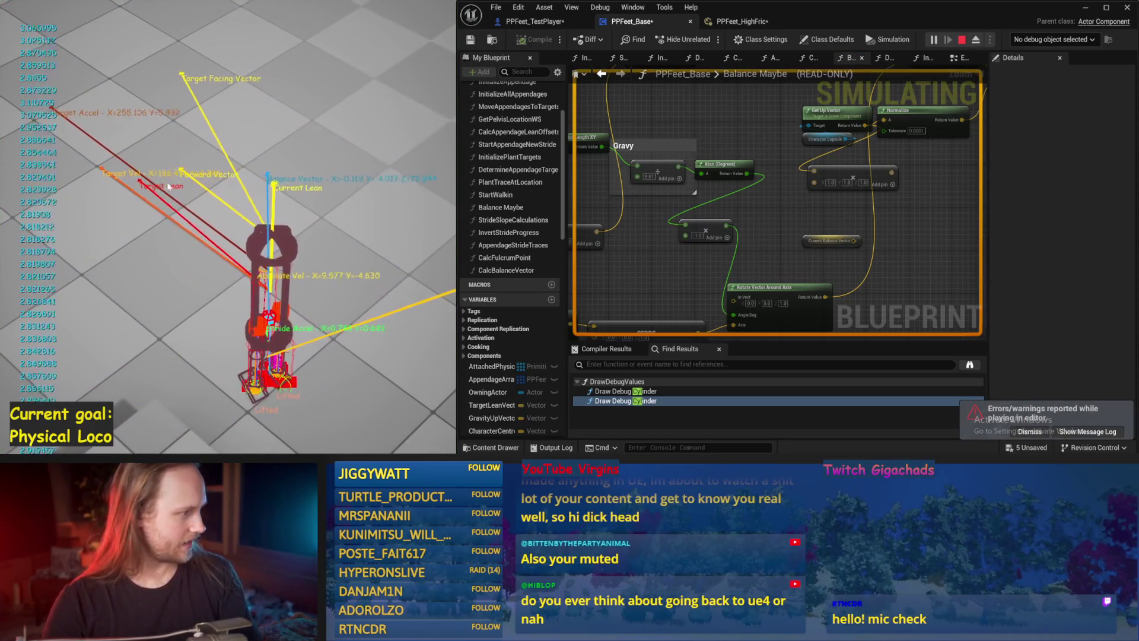
{"action": "key", "text": "Escape"}
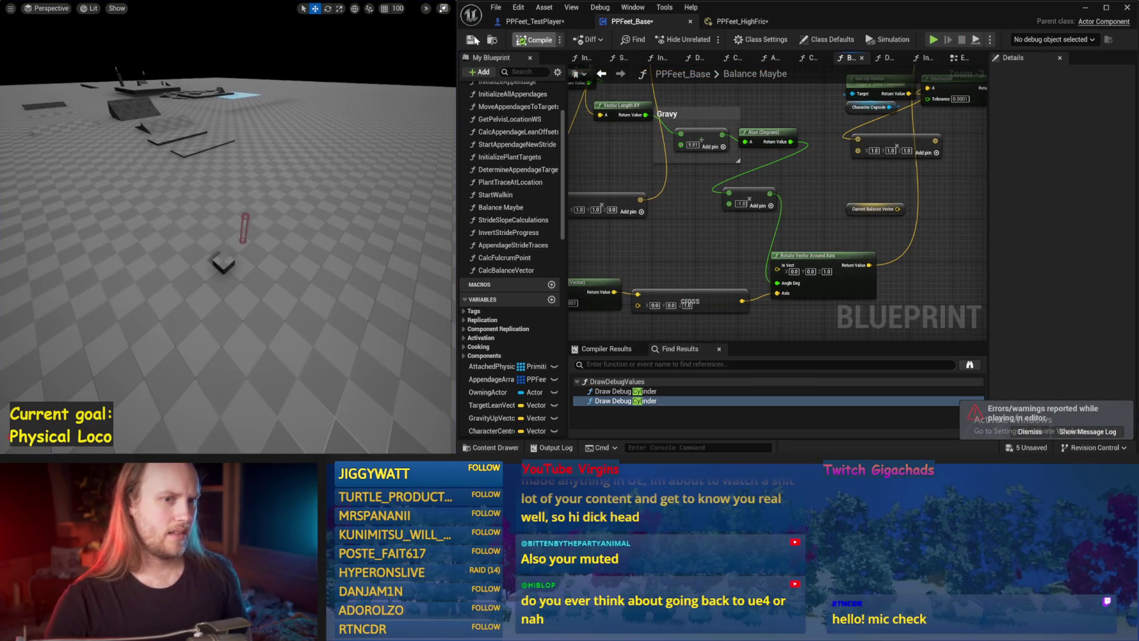
{"action": "left_click_drag", "start_coordinate": [814, 220], "coordinate": [714, 270]}
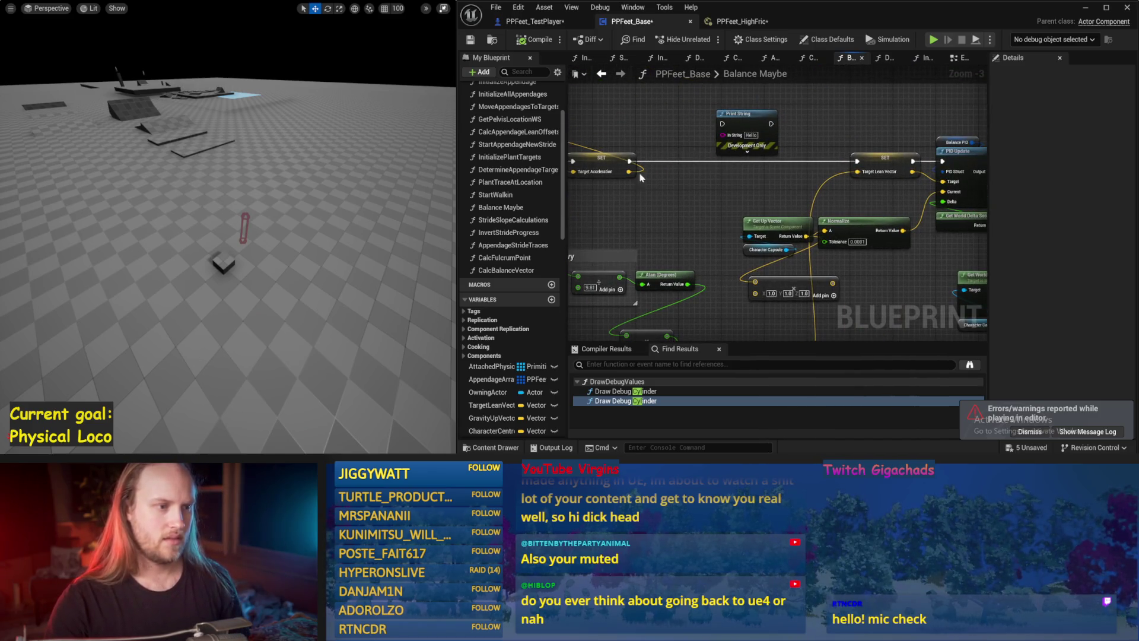
{"action": "mouse_move", "coordinate": [629, 161]}
{"action": "left_mouse_down"}
{"action": "mouse_move", "coordinate": [722, 124]}
{"action": "mouse_move", "coordinate": [856, 160]}
{"action": "left_mouse_up"}
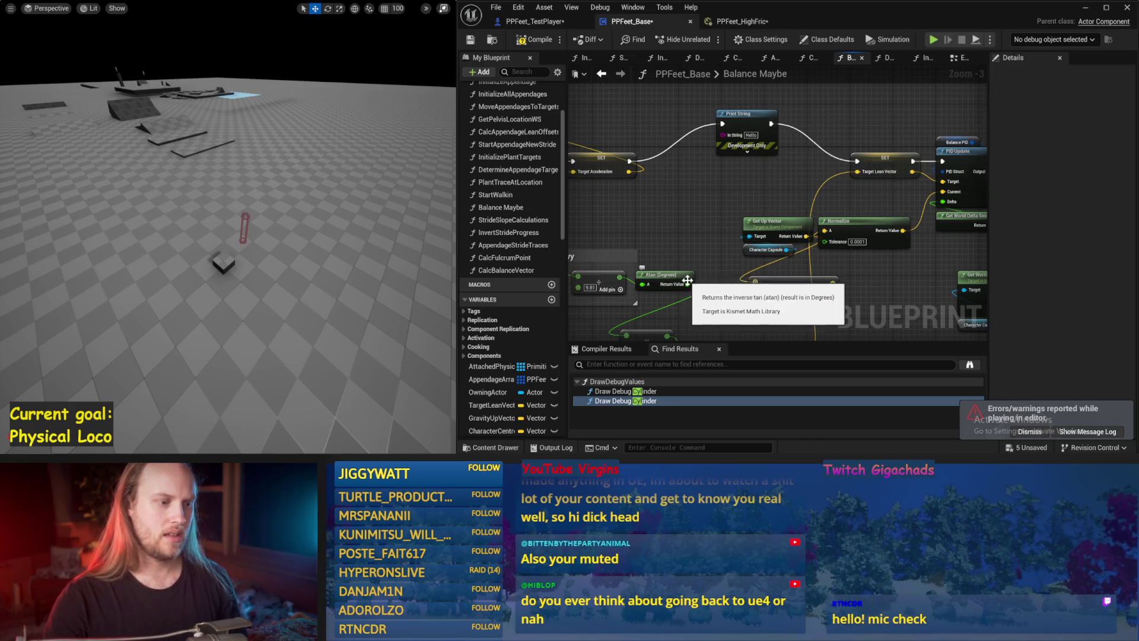
{"action": "mouse_move", "coordinate": [687, 280]}
{"action": "left_mouse_down"}
{"action": "mouse_move", "coordinate": [733, 172]}
{"action": "mouse_move", "coordinate": [723, 136]}
{"action": "left_mouse_up"}
{"action": "left_click_drag", "start_coordinate": [713, 202], "coordinate": [772, 197]}
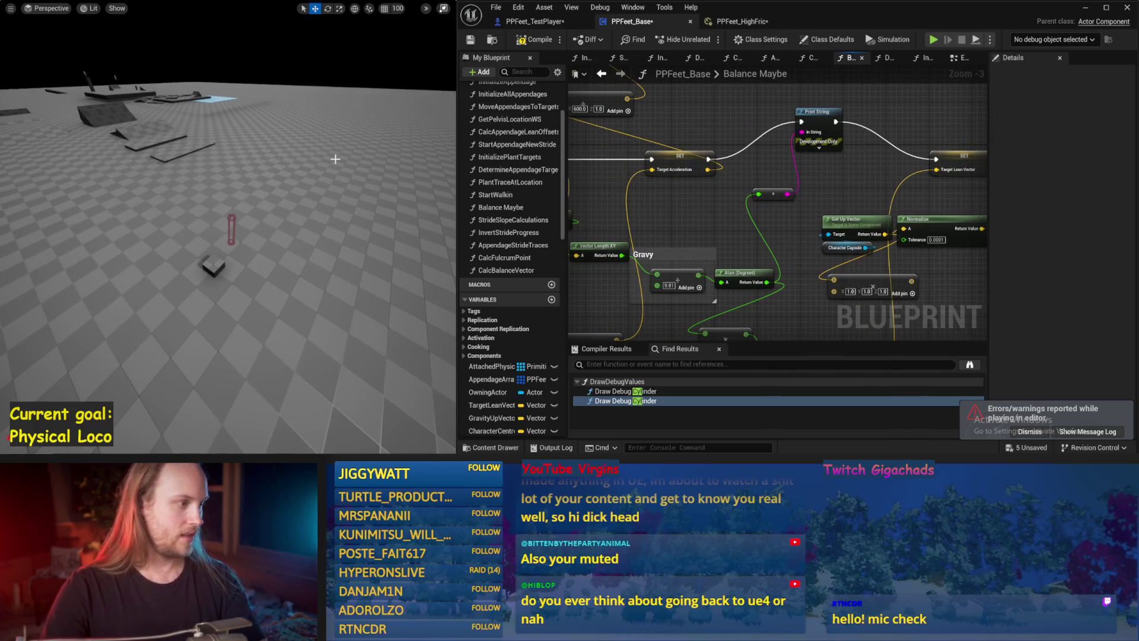
Run two simulations to read the printed Atan angle, stopping each afterwards.
{"action": "key", "text": "alt+p"}
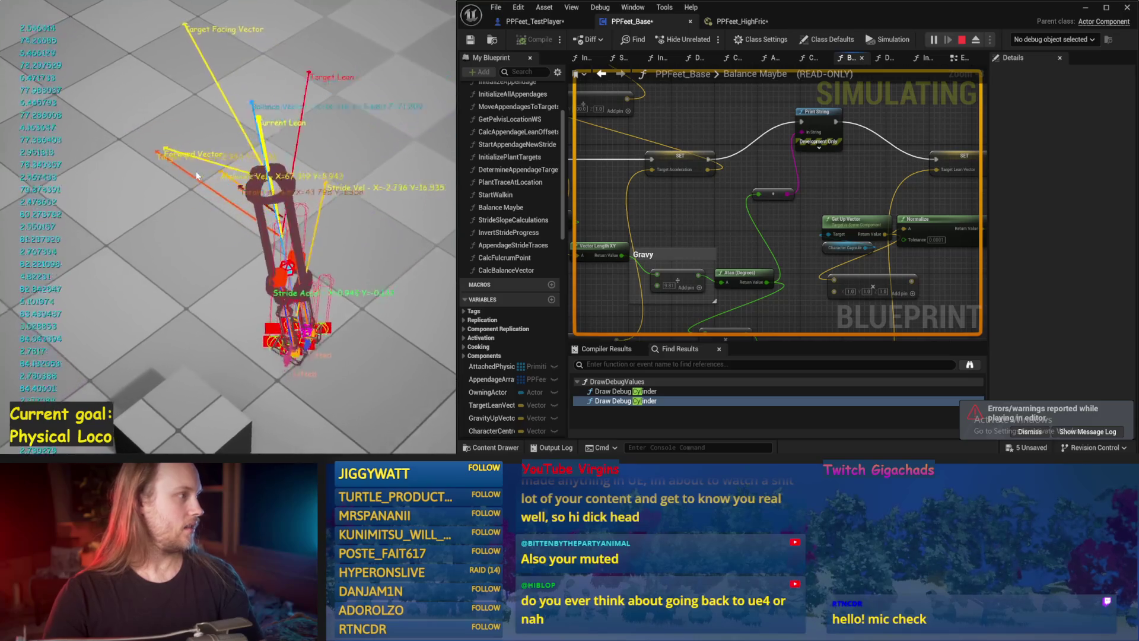
{"action": "key", "text": "Escape"}
{"action": "key", "text": "alt+p"}
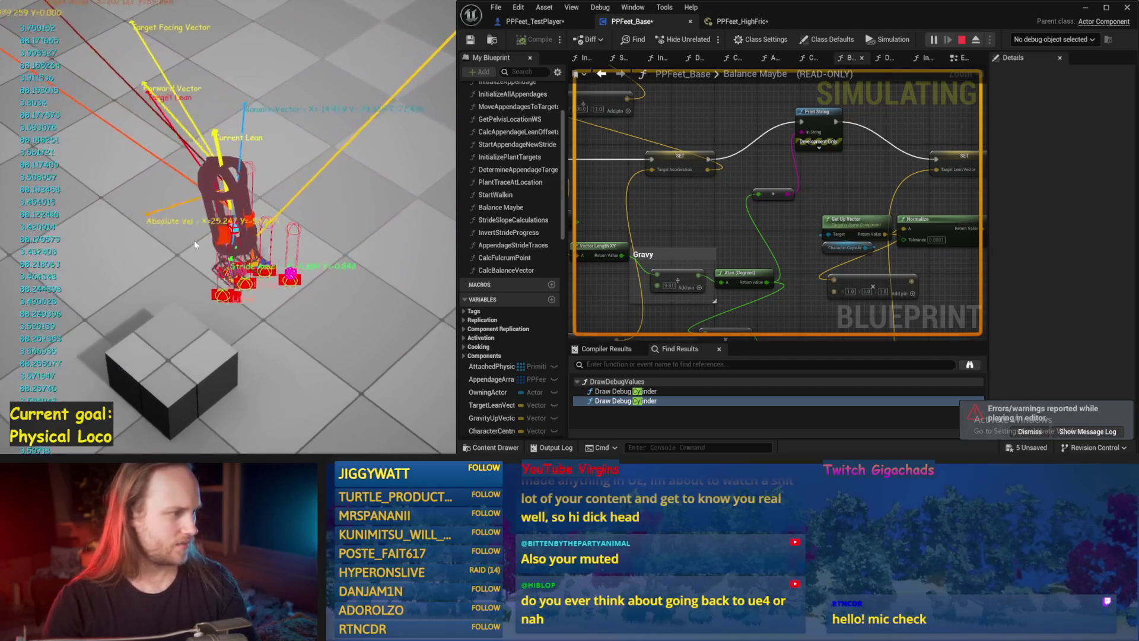
{"action": "key", "text": "Escape"}
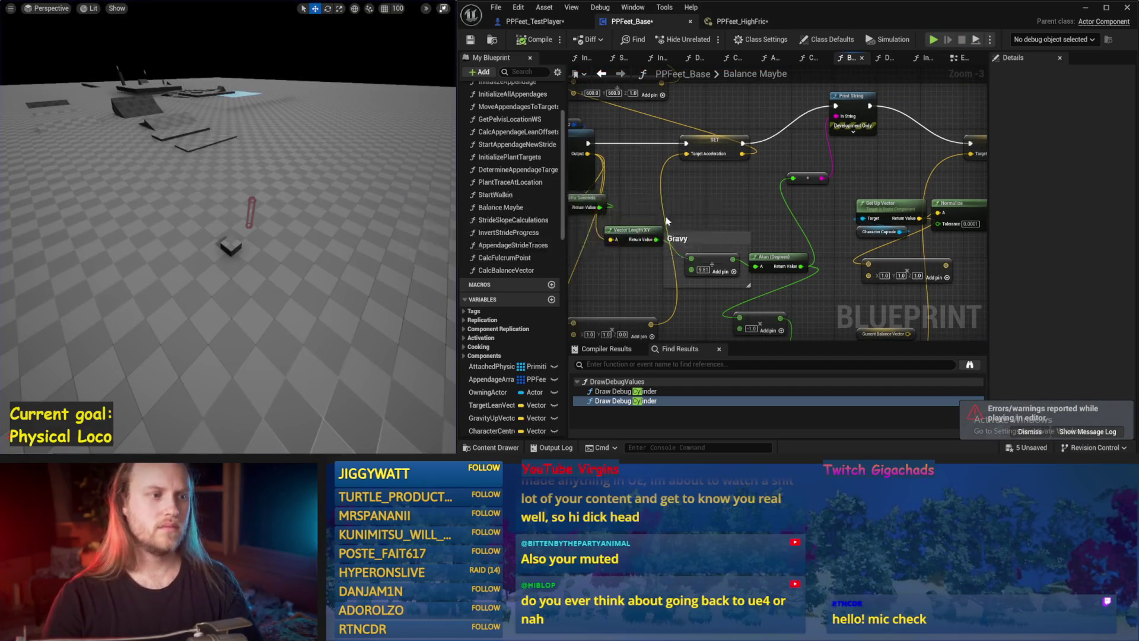
{"action": "left_click_drag", "start_coordinate": [784, 127], "coordinate": [859, 160]}
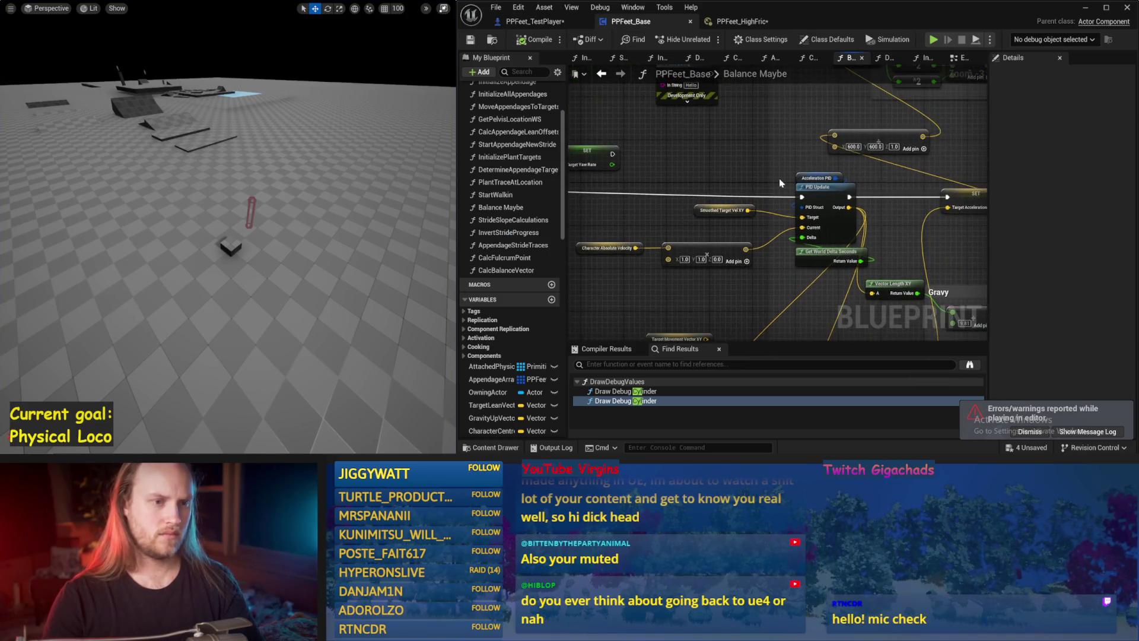
Set Acceleration PID ProportionalFactor to 0.1 and DerivativeFactor to 0.01, then run a simulation test.
{"action": "left_click", "coordinate": [818, 178]}
{"action": "left_click", "coordinate": [1096, 277]}
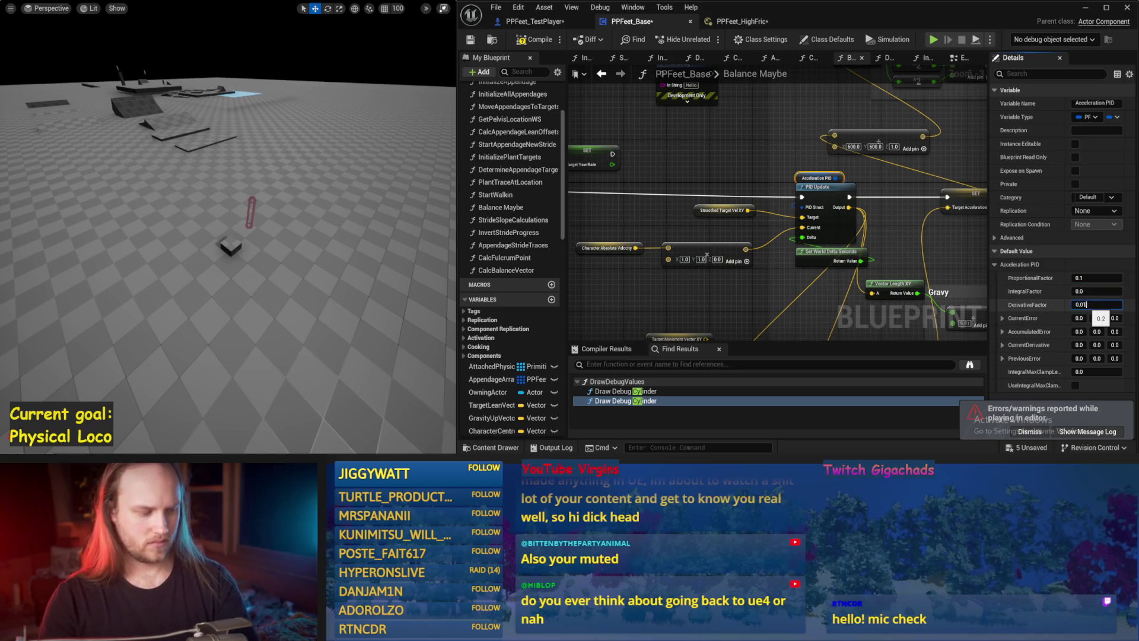
{"action": "key", "text": "Return"}
{"action": "key", "text": "alt+s"}
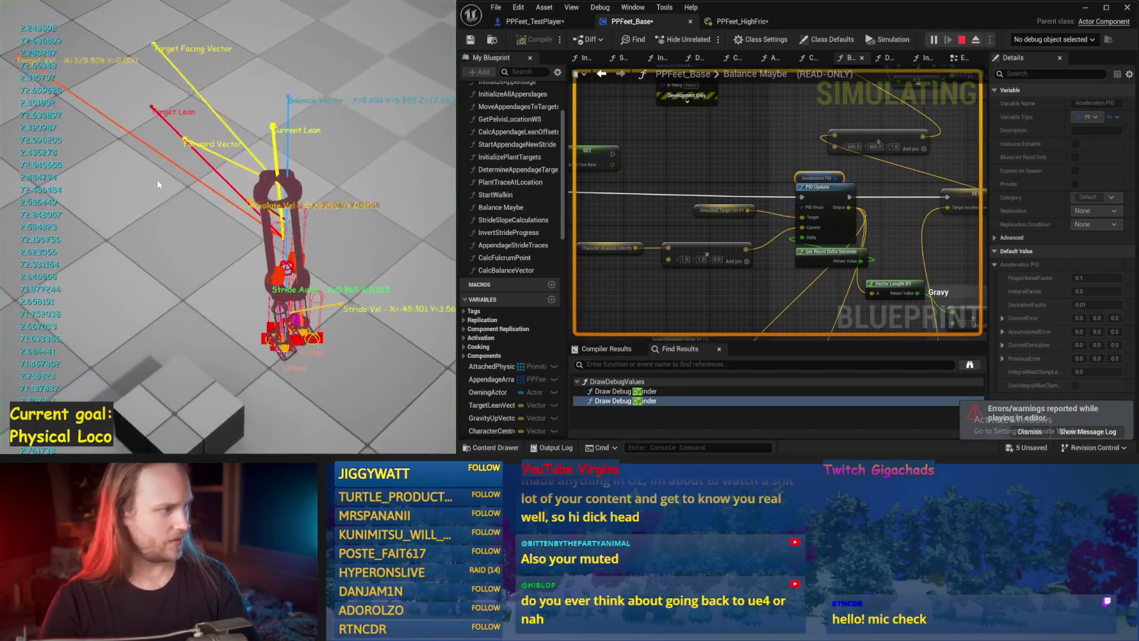
{"action": "key", "text": "Escape"}
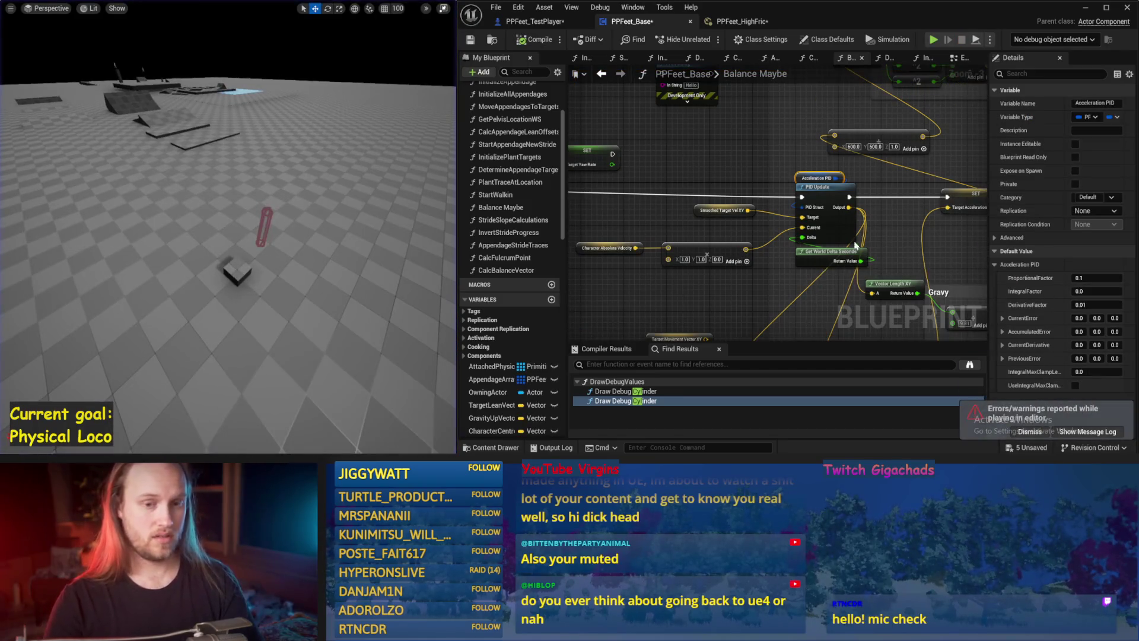
Compile and save PPFeet_Base, then bring the Gravy comment area into view.
{"action": "left_click", "coordinate": [518, 41]}
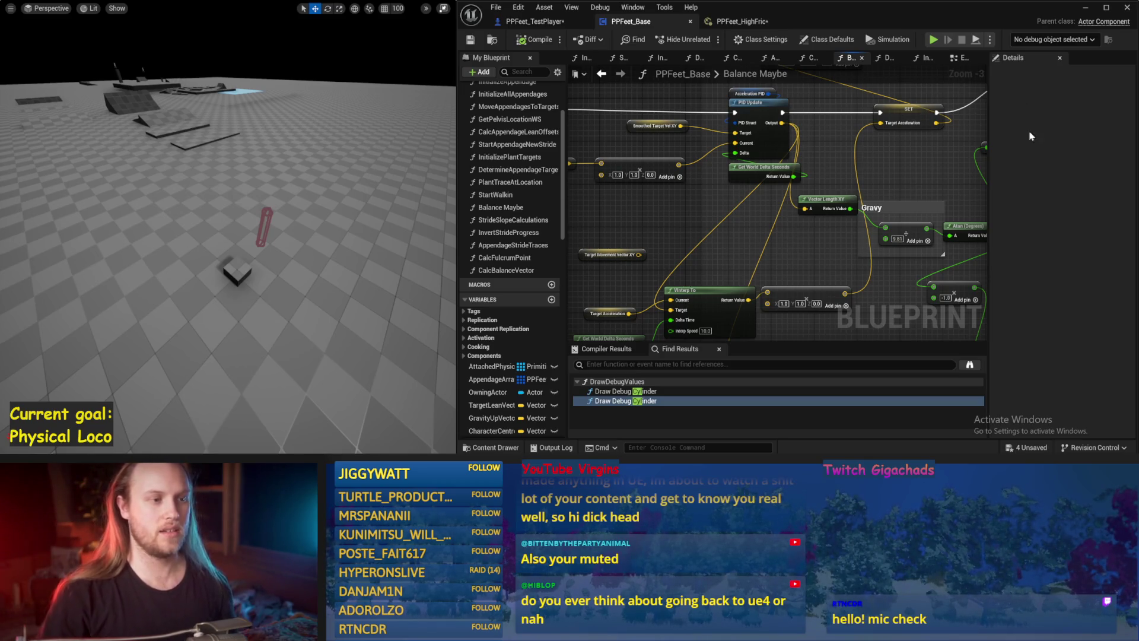
{"action": "left_click_drag", "start_coordinate": [710, 213], "coordinate": [645, 236]}
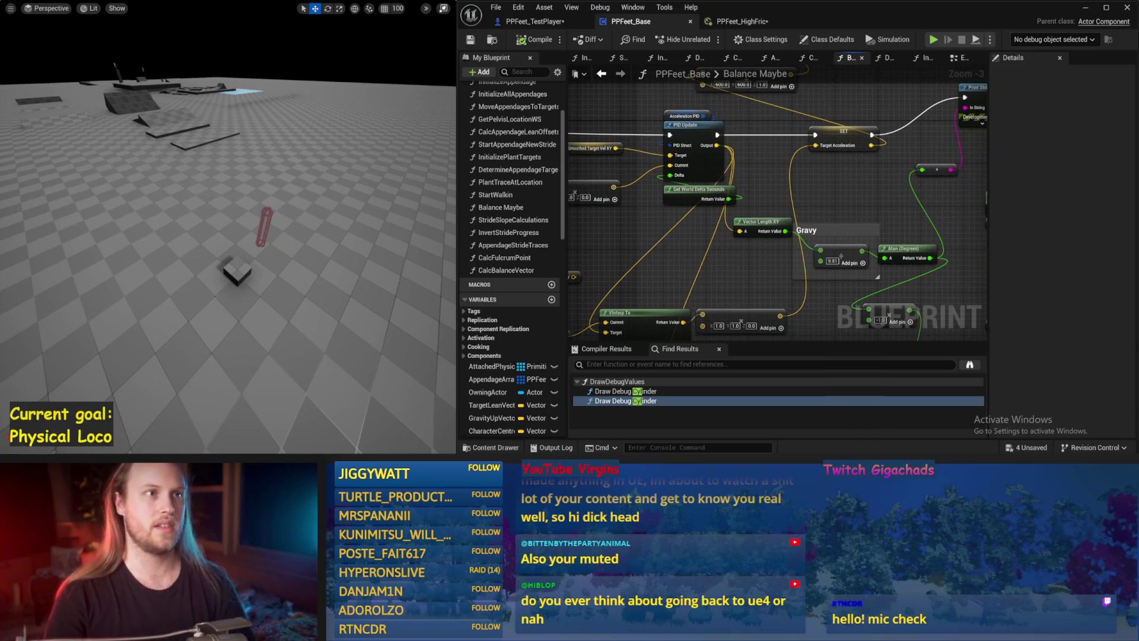
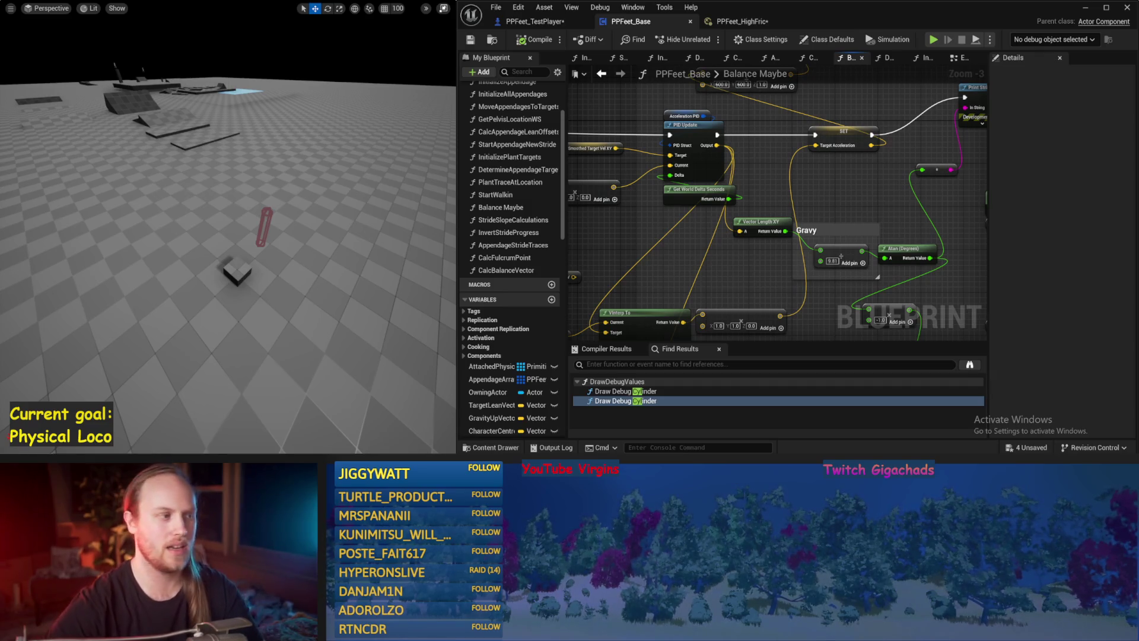
Run the balance simulation four times with Alt+P, stopping each run with Escape.
{"action": "key", "text": "alt+p"}
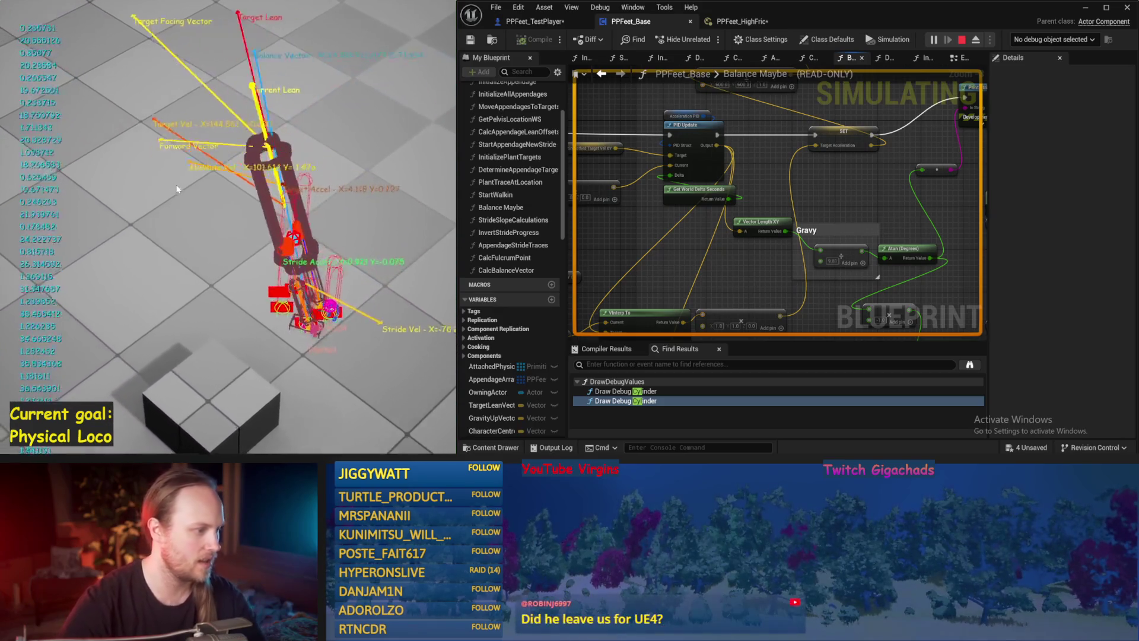
{"action": "key", "text": "Escape"}
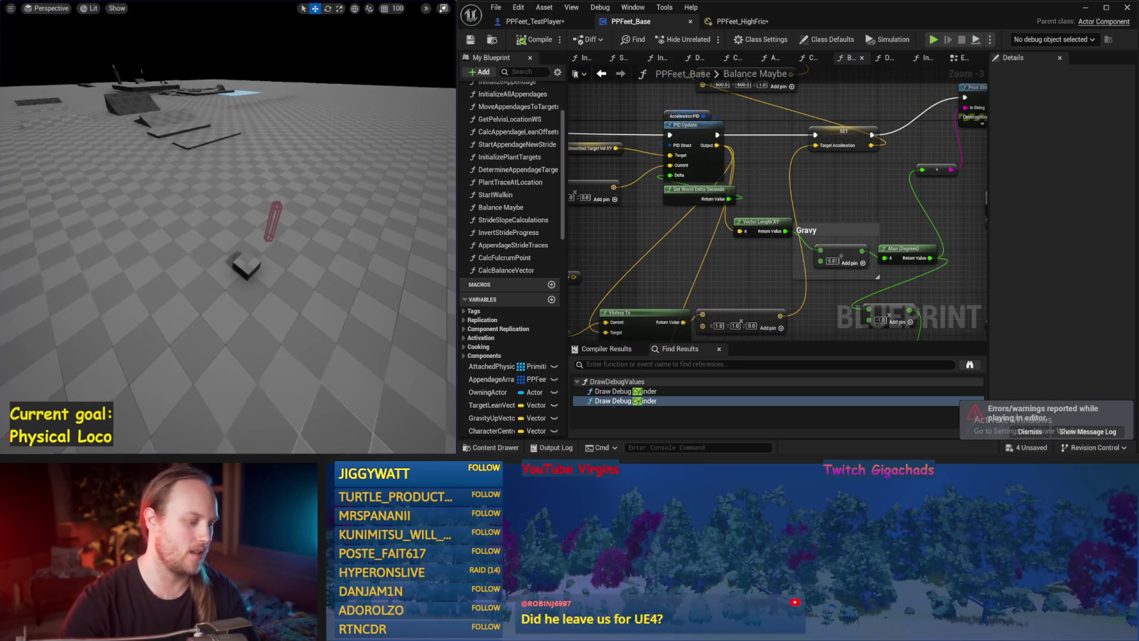
{"action": "left_click_drag", "start_coordinate": [704, 289], "coordinate": [725, 244]}
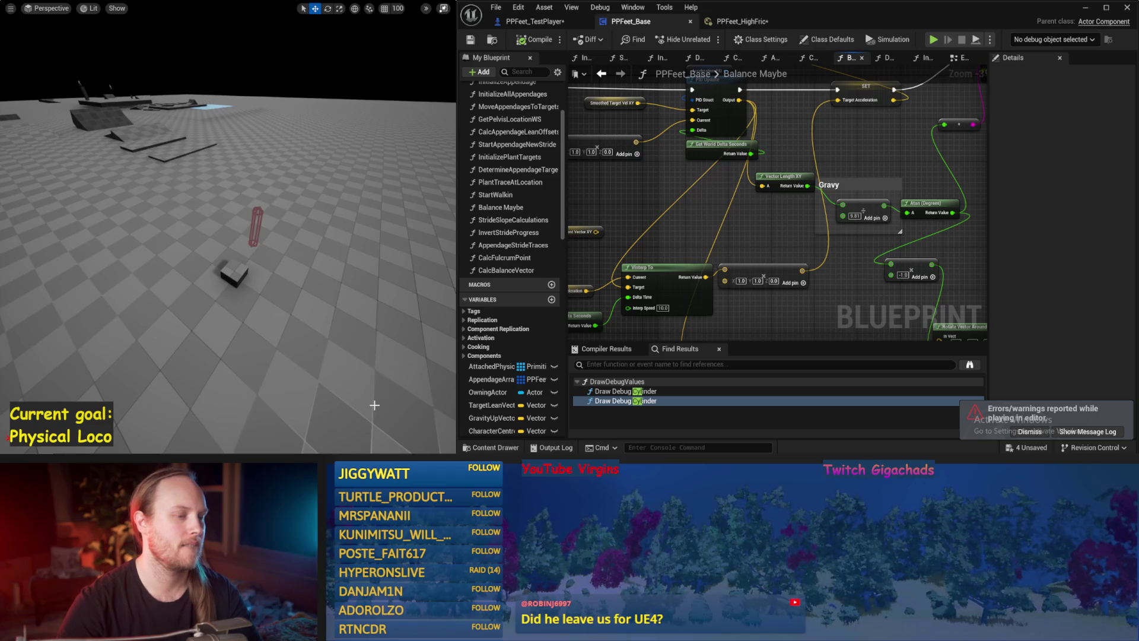
{"action": "key", "text": "alt+p"}
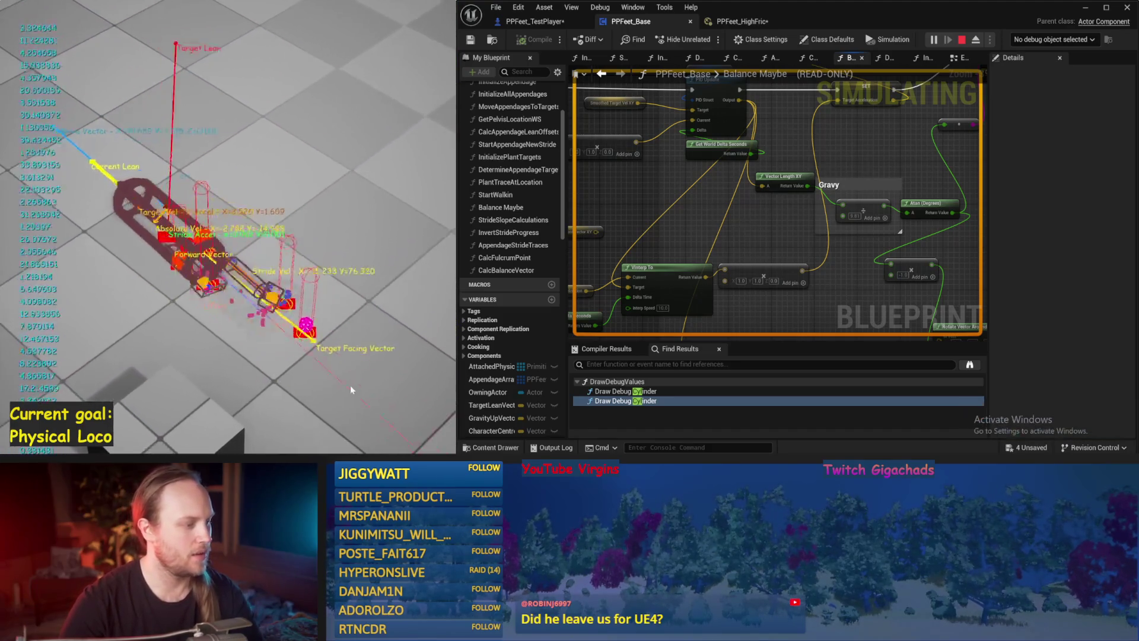
{"action": "key", "text": "Escape"}
{"action": "key", "text": "alt+p"}
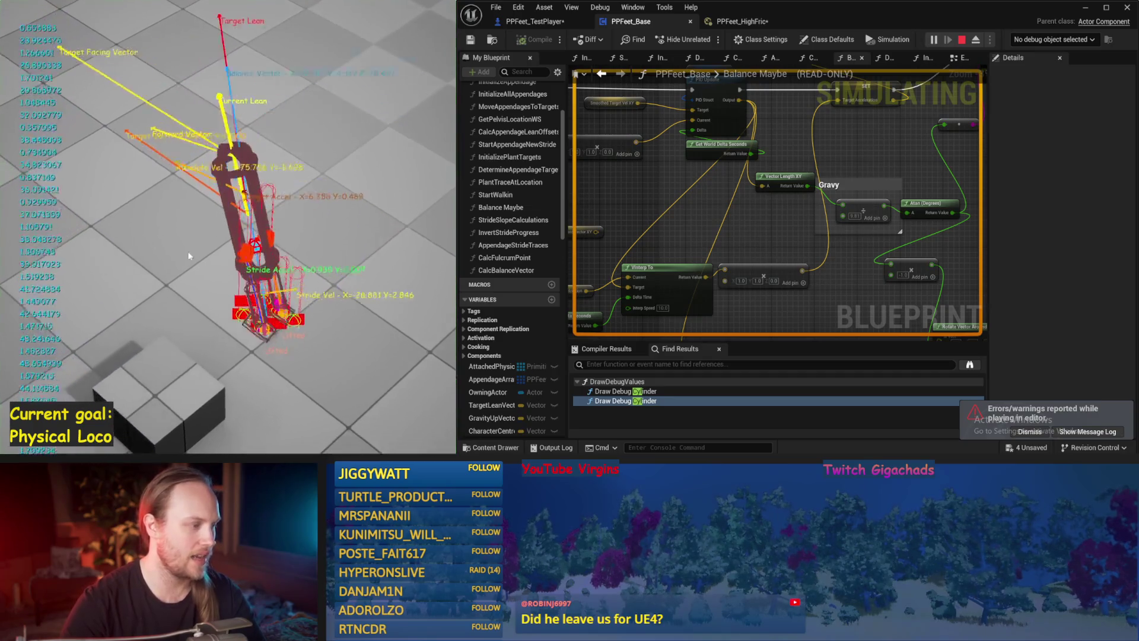
{"action": "key", "text": "Escape"}
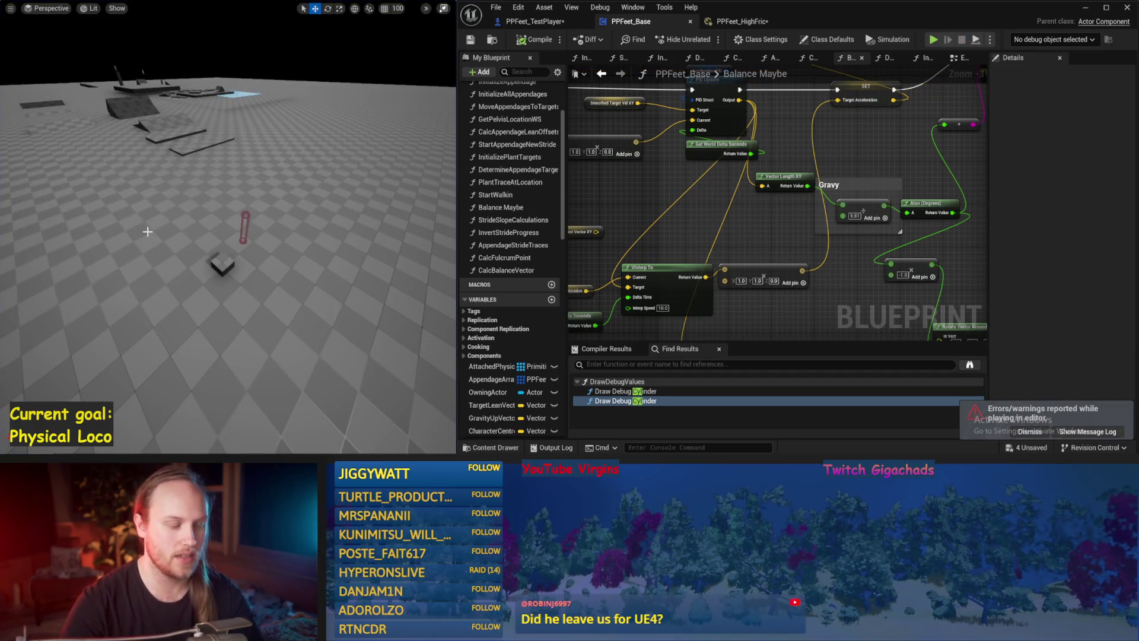
{"action": "key", "text": "alt+p"}
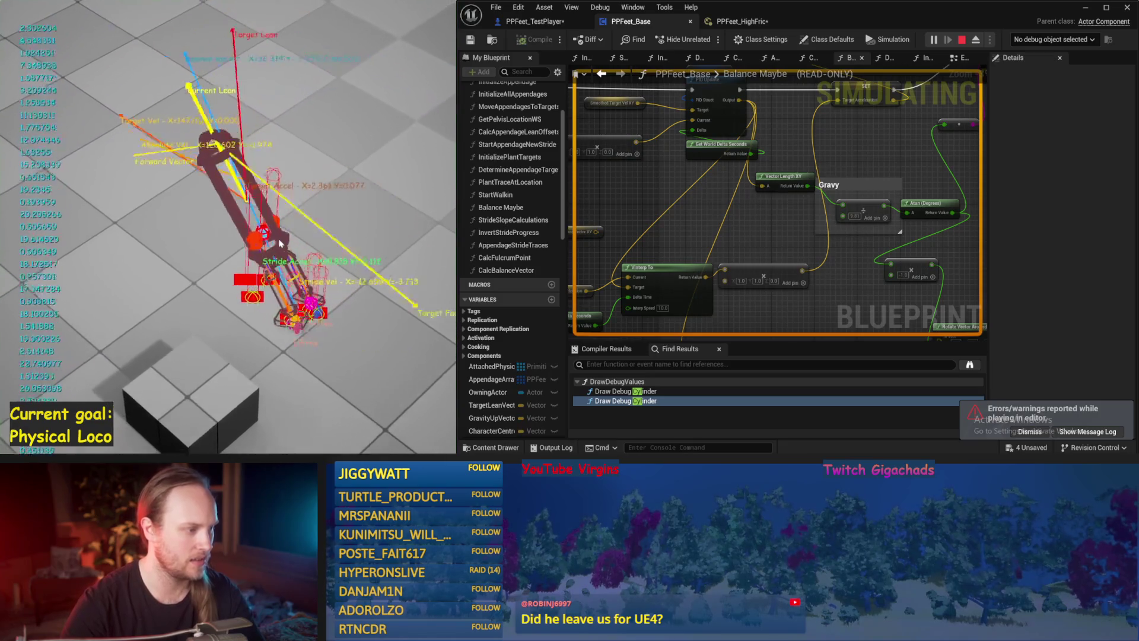
{"action": "key", "text": "Escape"}
Save PPFeet_TestLevel and the PPFeet_Base Blueprint.
{"action": "key", "text": "ctrl+s"}
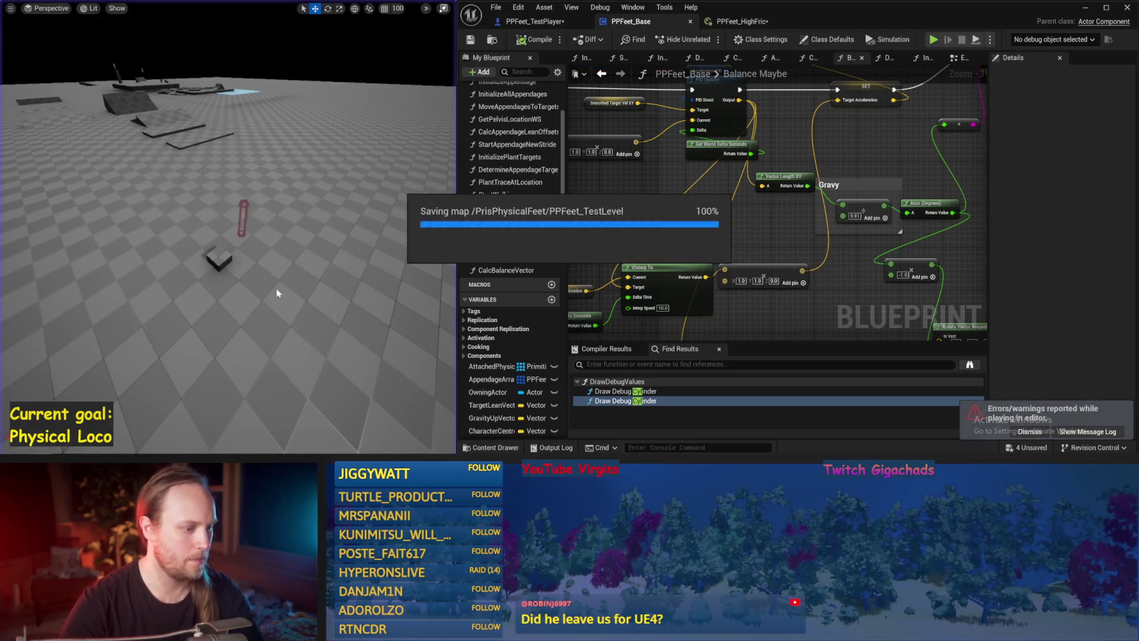
{"action": "key", "text": "ctrl+s"}
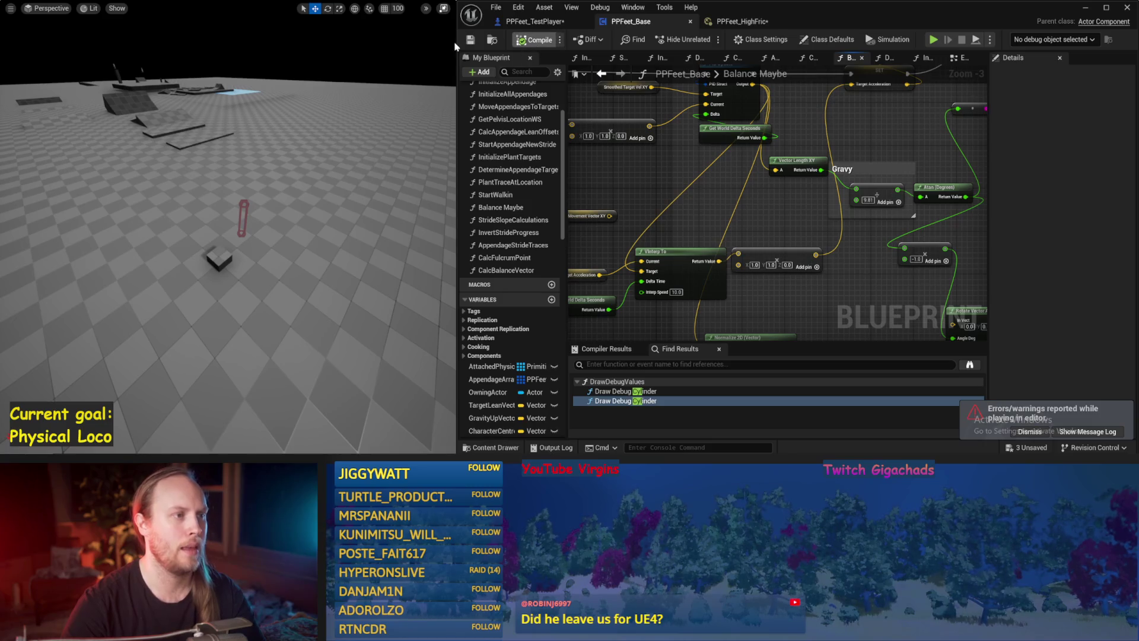
{"action": "left_click", "coordinate": [474, 44]}
{"action": "mouse_move", "coordinate": [902, 83]}
{"action": "left_mouse_down"}
{"action": "mouse_move", "coordinate": [848, 152]}
{"action": "mouse_move", "coordinate": [920, 78]}
{"action": "left_mouse_up"}
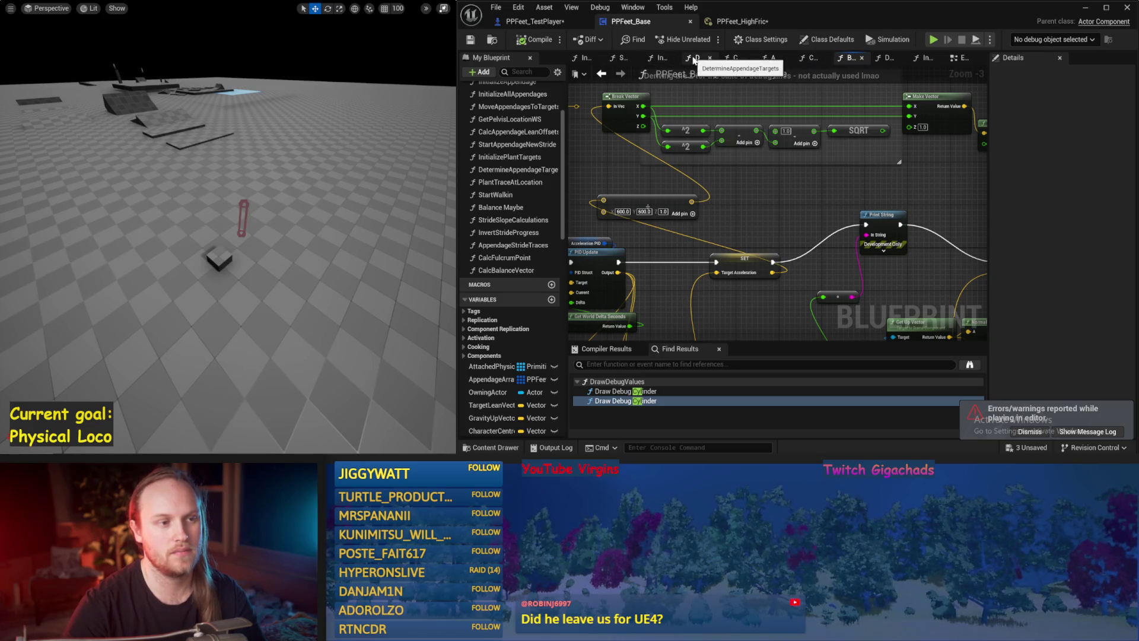
In DetermineAppendageTargets, disconnect the B Roll and B Pitch pins of Rotate Vector.
{"action": "left_click", "coordinate": [694, 59]}
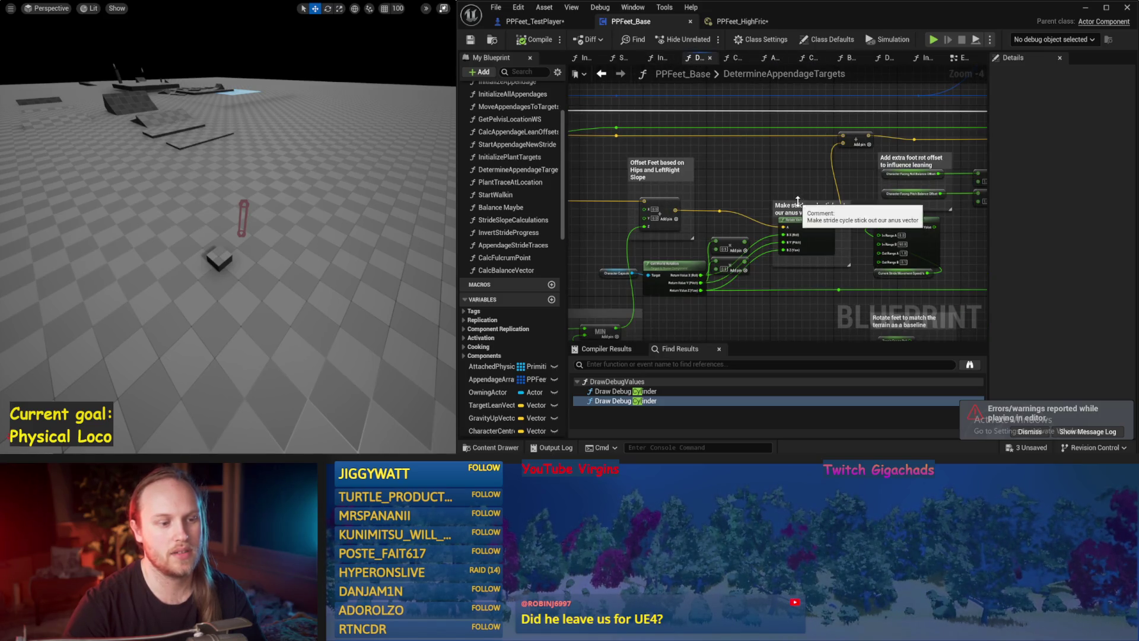
{"action": "left_click_drag", "start_coordinate": [779, 191], "coordinate": [786, 143]}
{"action": "scroll", "coordinate": [778, 205], "scroll_direction": "up", "scroll_amount": 1}
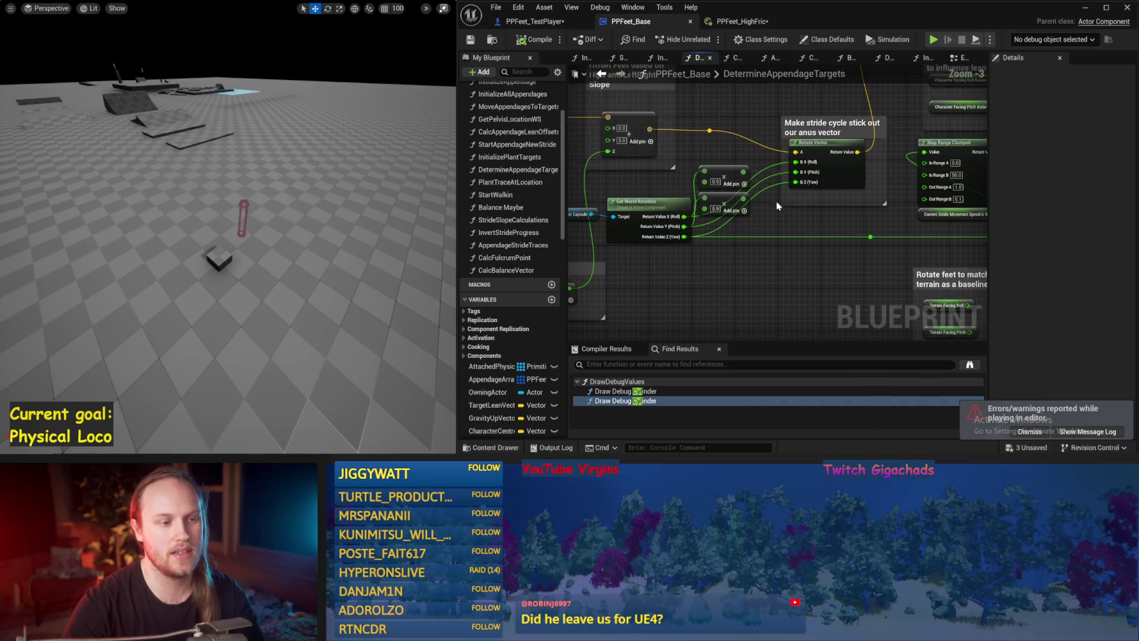
{"action": "left_click", "coordinate": [796, 172], "text": "alt"}
{"action": "left_click", "coordinate": [795, 162], "text": "alt"}
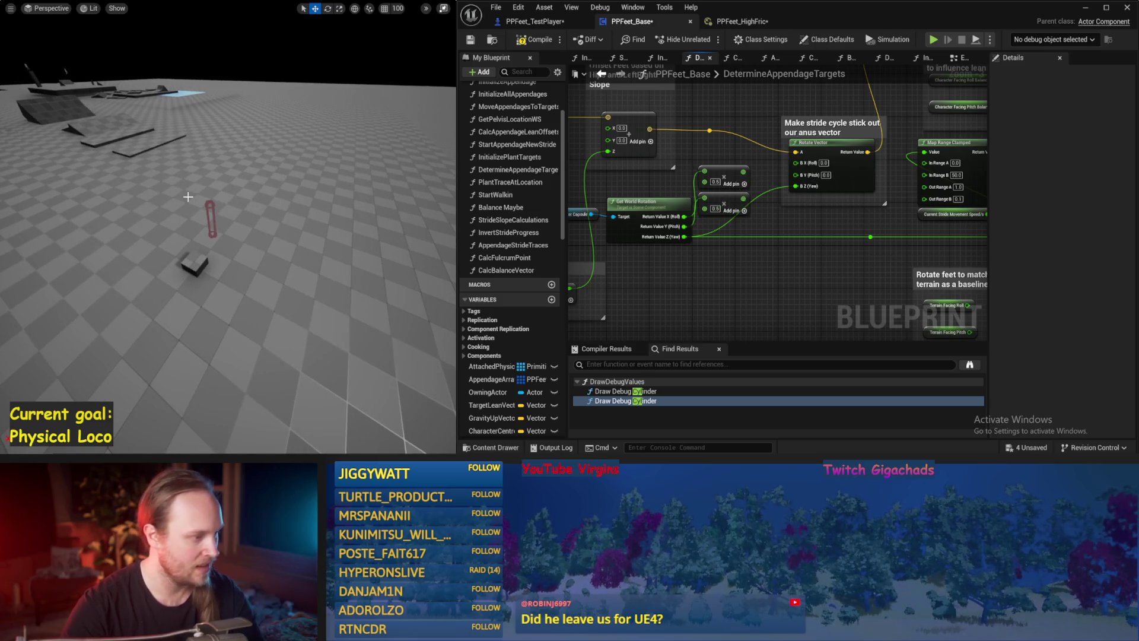
Test the unwired rotation over several simulation runs, then save PPFeet_Base.
{"action": "key", "text": "alt+p"}
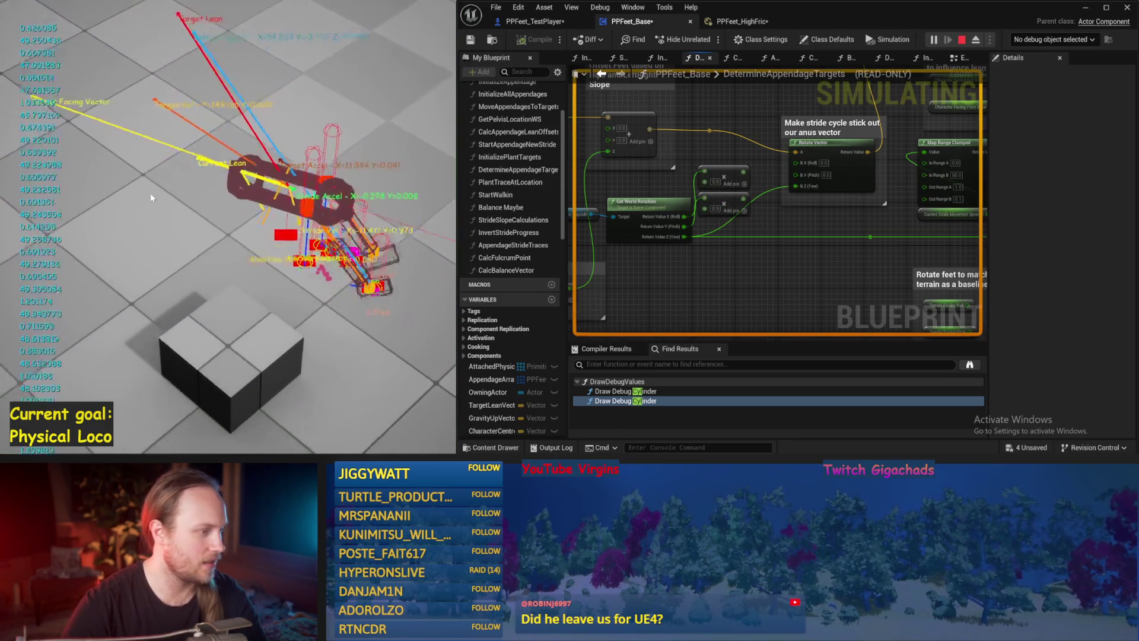
{"action": "key", "text": "Escape"}
{"action": "key", "text": "alt+p"}
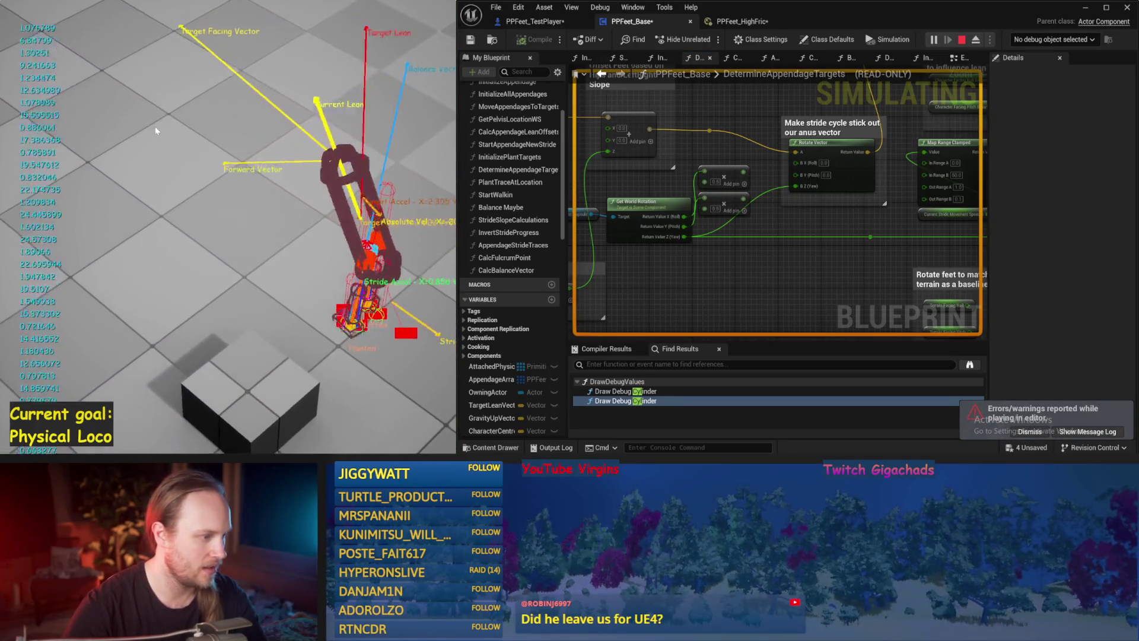
{"action": "key", "text": "Escape"}
{"action": "key", "text": "alt+p"}
{"action": "key", "text": "Escape"}
{"action": "key", "text": "alt+p"}
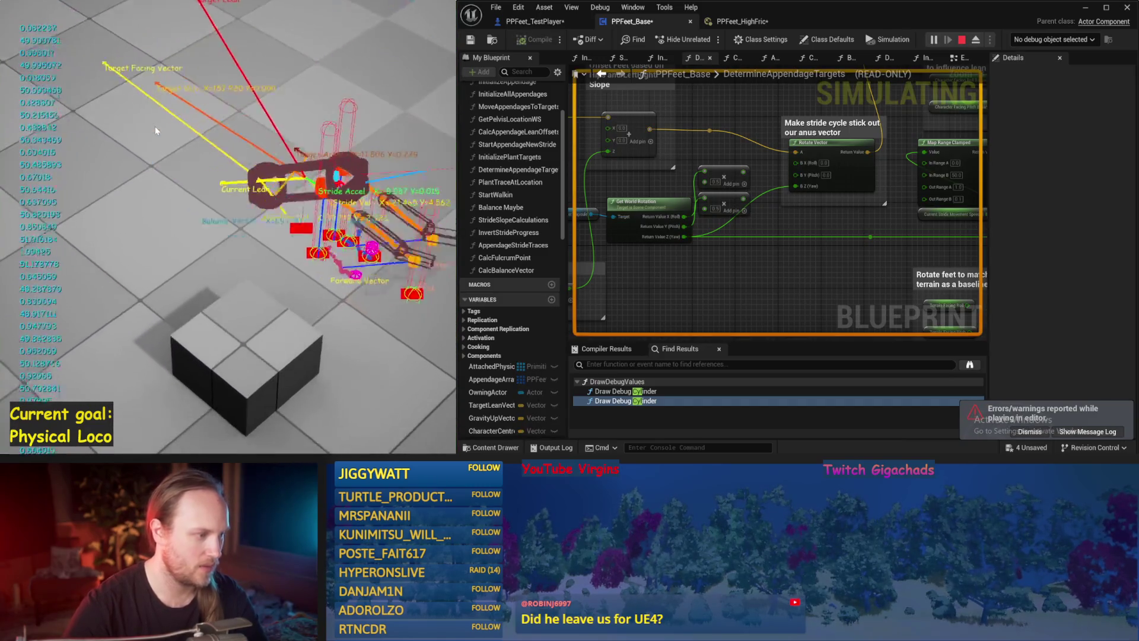
{"action": "key", "text": "Escape"}
{"action": "key", "text": "alt+p"}
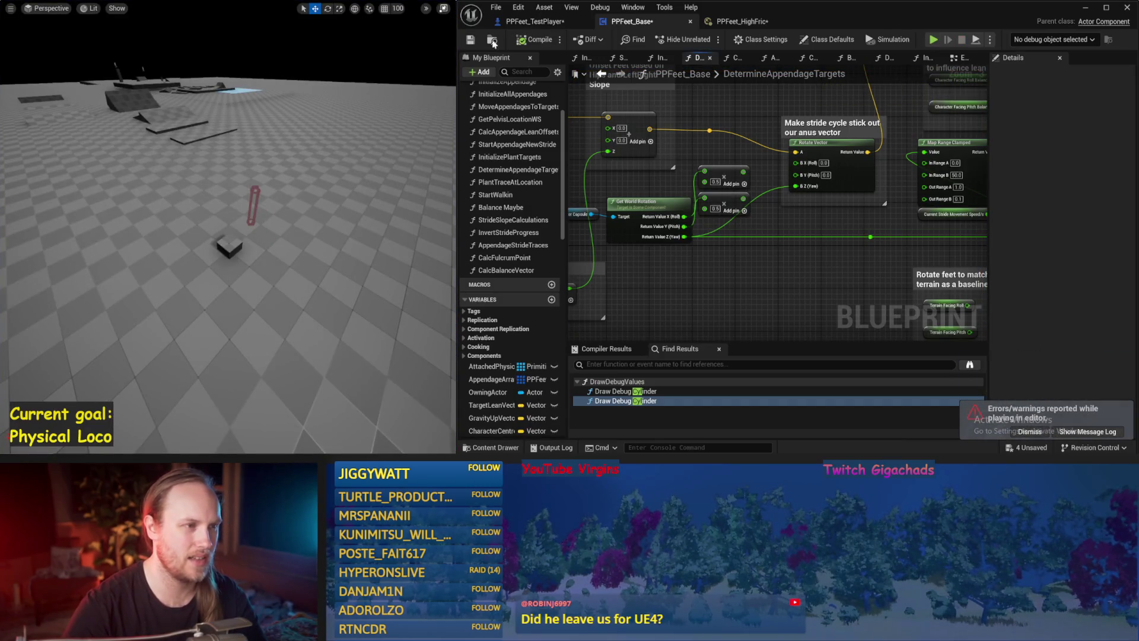
{"action": "left_click", "coordinate": [472, 42]}
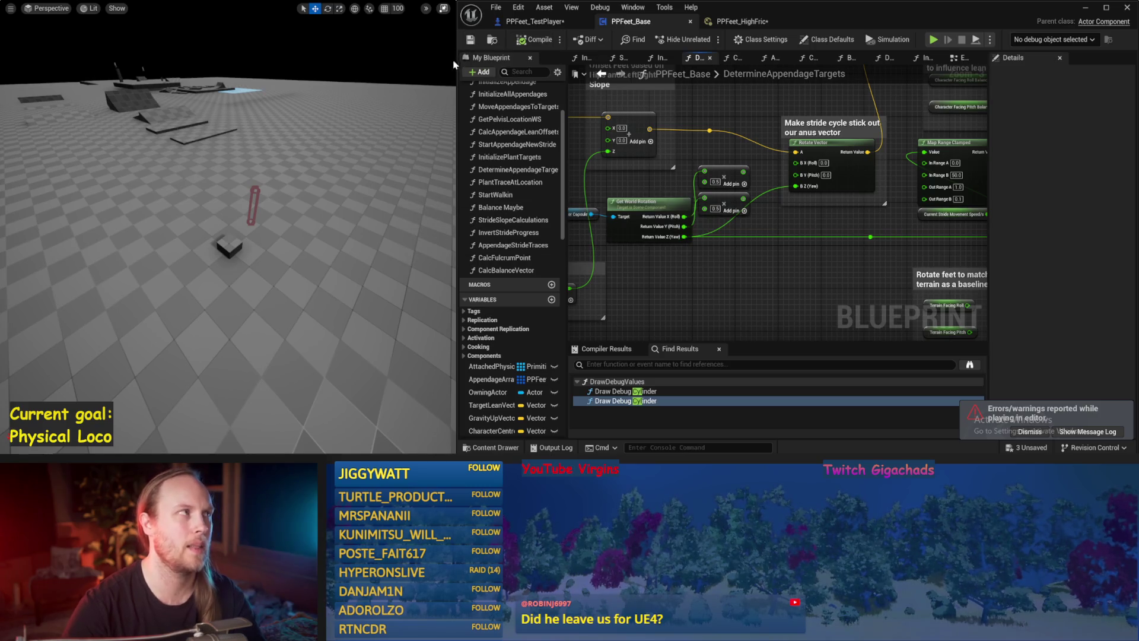
{"action": "key", "text": "alt+Tab"}
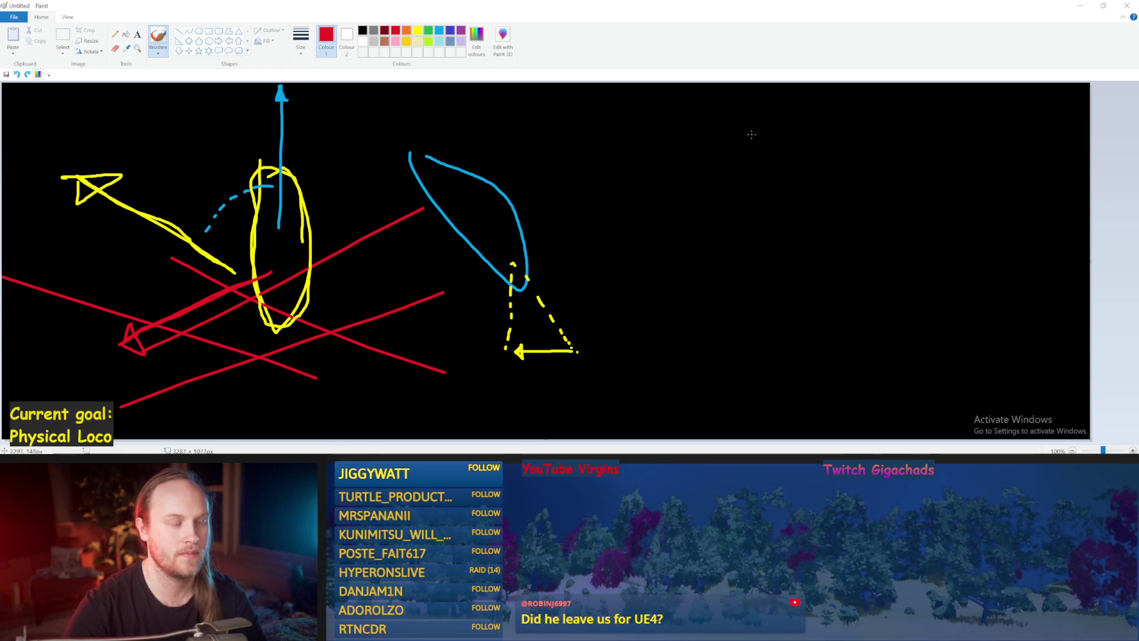
Draw a red stride loop and yellow foot triangles under the left and right loops.
{"action": "mouse_move", "coordinate": [685, 131]}
{"action": "left_mouse_down"}
{"action": "mouse_move", "coordinate": [753, 212]}
{"action": "mouse_move", "coordinate": [760, 264]}
{"action": "mouse_move", "coordinate": [674, 199]}
{"action": "mouse_move", "coordinate": [664, 127]}
{"action": "mouse_move", "coordinate": [702, 141]}
{"action": "left_mouse_up"}
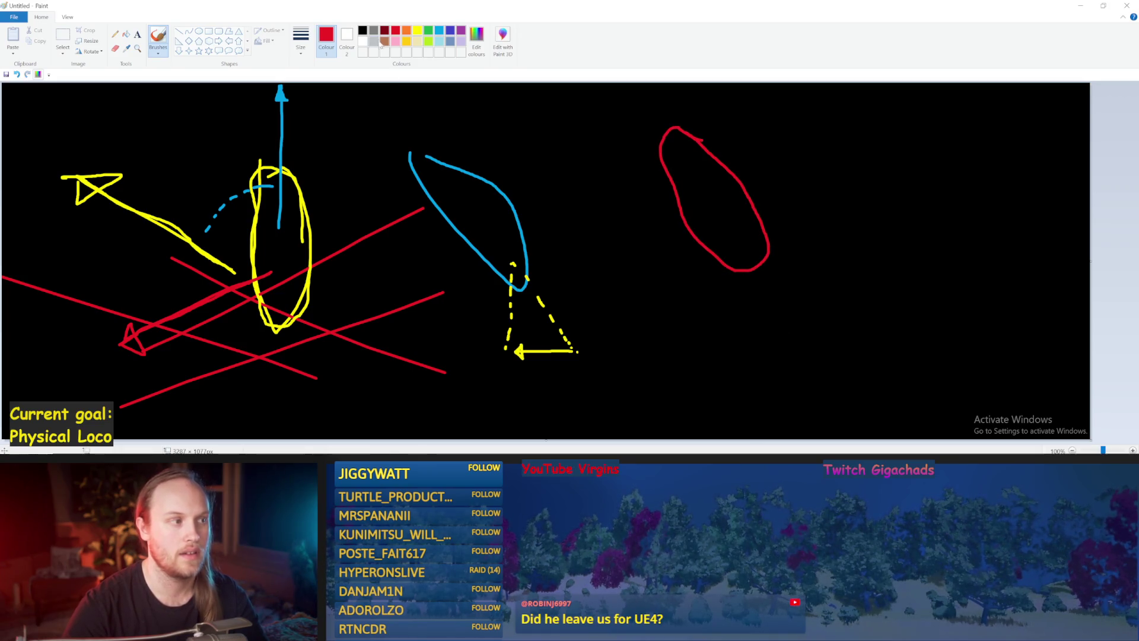
{"action": "left_click", "coordinate": [417, 30]}
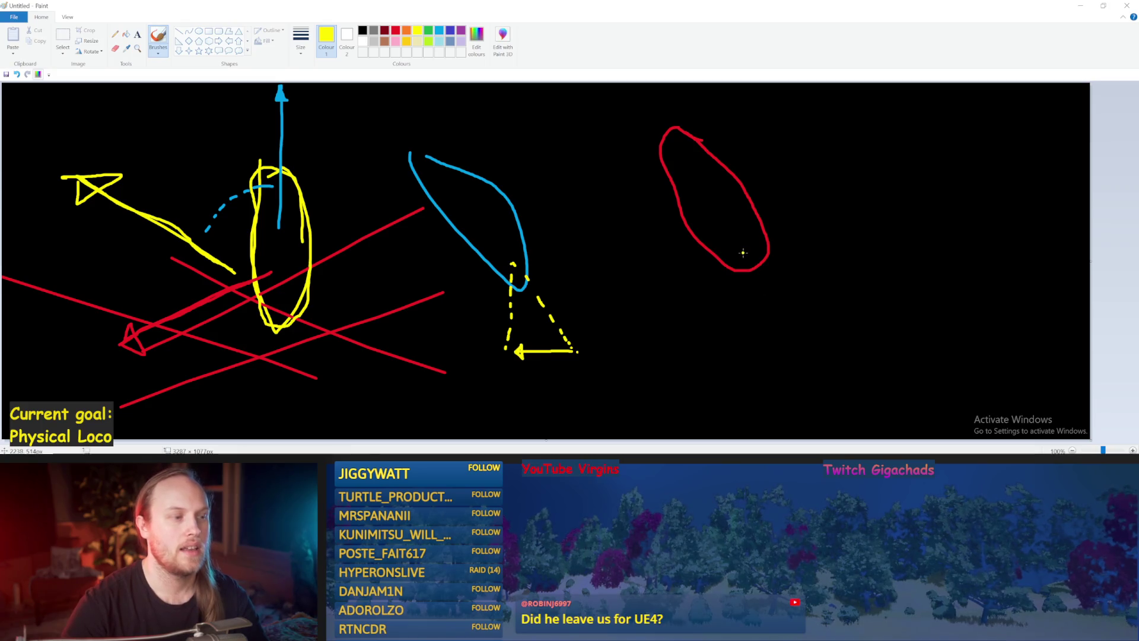
{"action": "left_click", "coordinate": [395, 31]}
{"action": "mouse_move", "coordinate": [829, 121]}
{"action": "left_mouse_down"}
{"action": "mouse_move", "coordinate": [836, 157]}
{"action": "mouse_move", "coordinate": [941, 276]}
{"action": "mouse_move", "coordinate": [910, 116]}
{"action": "mouse_move", "coordinate": [825, 123]}
{"action": "mouse_move", "coordinate": [877, 237]}
{"action": "mouse_move", "coordinate": [932, 234]}
{"action": "mouse_move", "coordinate": [860, 125]}
{"action": "mouse_move", "coordinate": [808, 114]}
{"action": "left_mouse_up"}
{"action": "key", "text": "ctrl+z"}
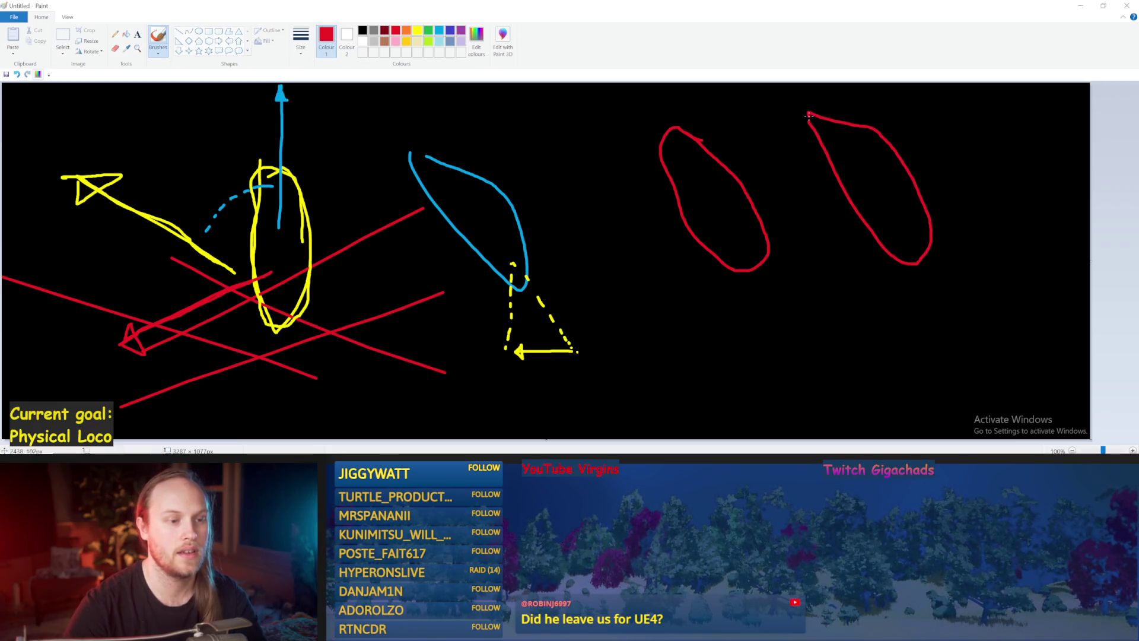
{"action": "left_click", "coordinate": [418, 31]}
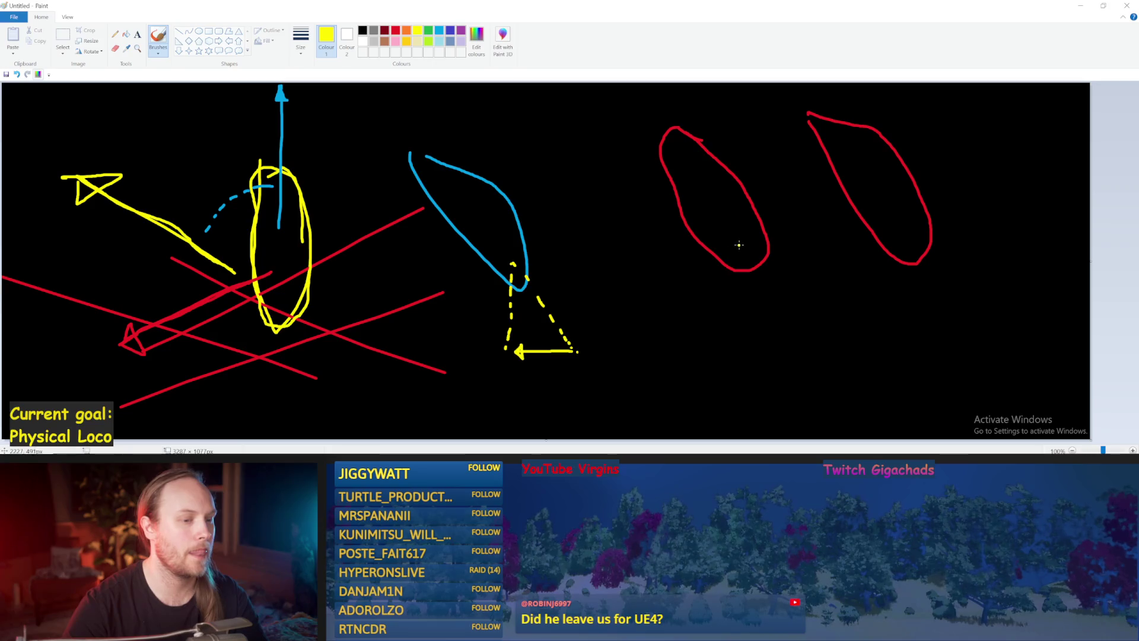
{"action": "left_click_drag", "start_coordinate": [735, 240], "coordinate": [751, 319]}
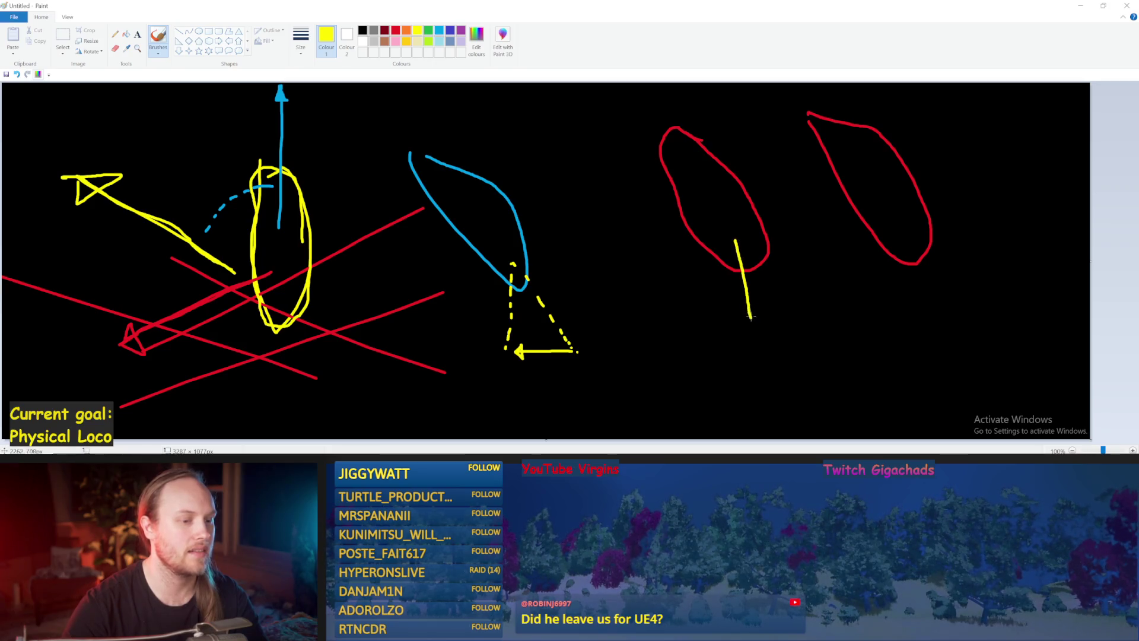
{"action": "mouse_move", "coordinate": [735, 237]}
{"action": "left_mouse_down"}
{"action": "mouse_move", "coordinate": [851, 321]}
{"action": "mouse_move", "coordinate": [748, 322]}
{"action": "left_mouse_up"}
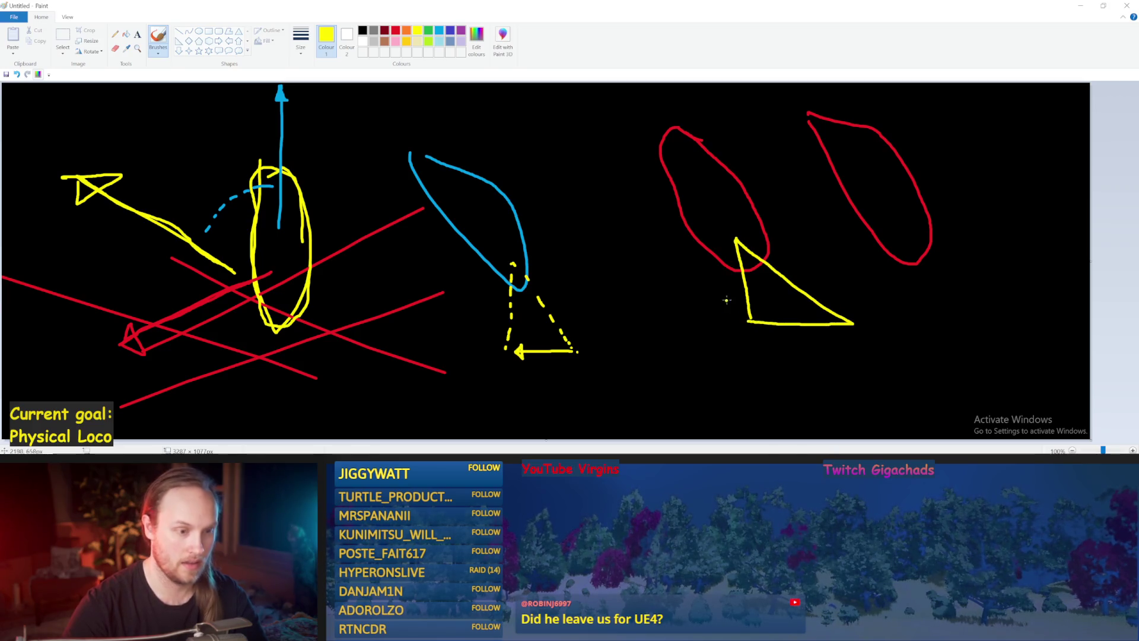
{"action": "left_click_drag", "start_coordinate": [910, 236], "coordinate": [888, 317]}
{"action": "key", "text": "ctrl+z"}
{"action": "mouse_move", "coordinate": [910, 235]}
{"action": "left_mouse_down"}
{"action": "mouse_move", "coordinate": [870, 318]}
{"action": "mouse_move", "coordinate": [884, 330]}
{"action": "mouse_move", "coordinate": [978, 325]}
{"action": "mouse_move", "coordinate": [918, 269]}
{"action": "mouse_move", "coordinate": [907, 236]}
{"action": "left_mouse_up"}
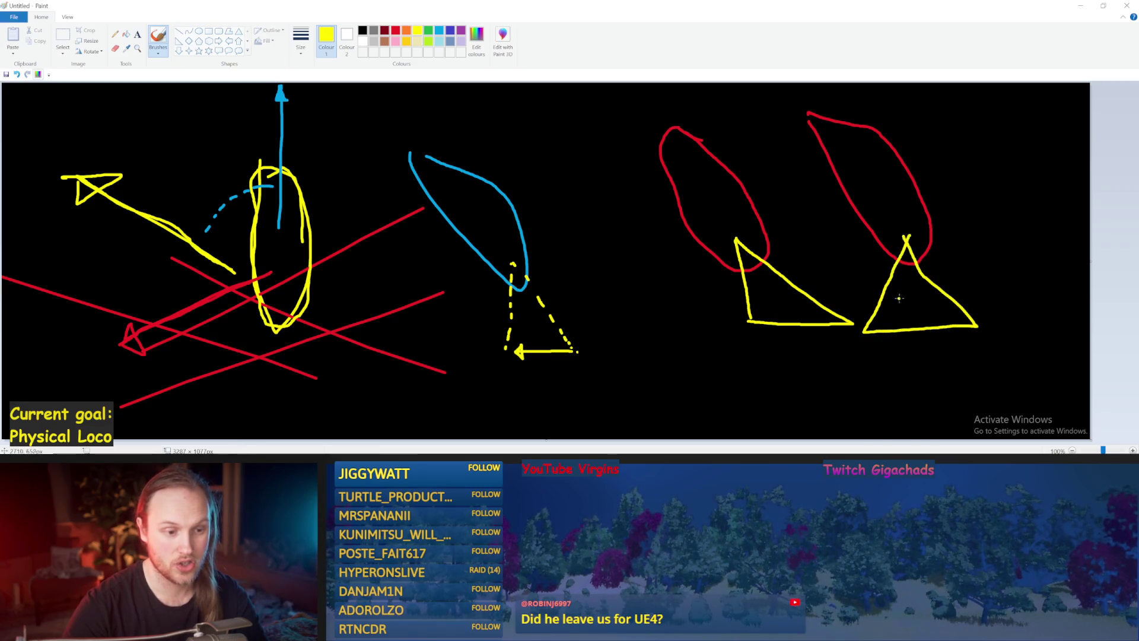
In light blue, add a base line with an end tick and a dashed apex-to-base line.
{"action": "left_click", "coordinate": [439, 30]}
{"action": "left_click", "coordinate": [619, 159]}
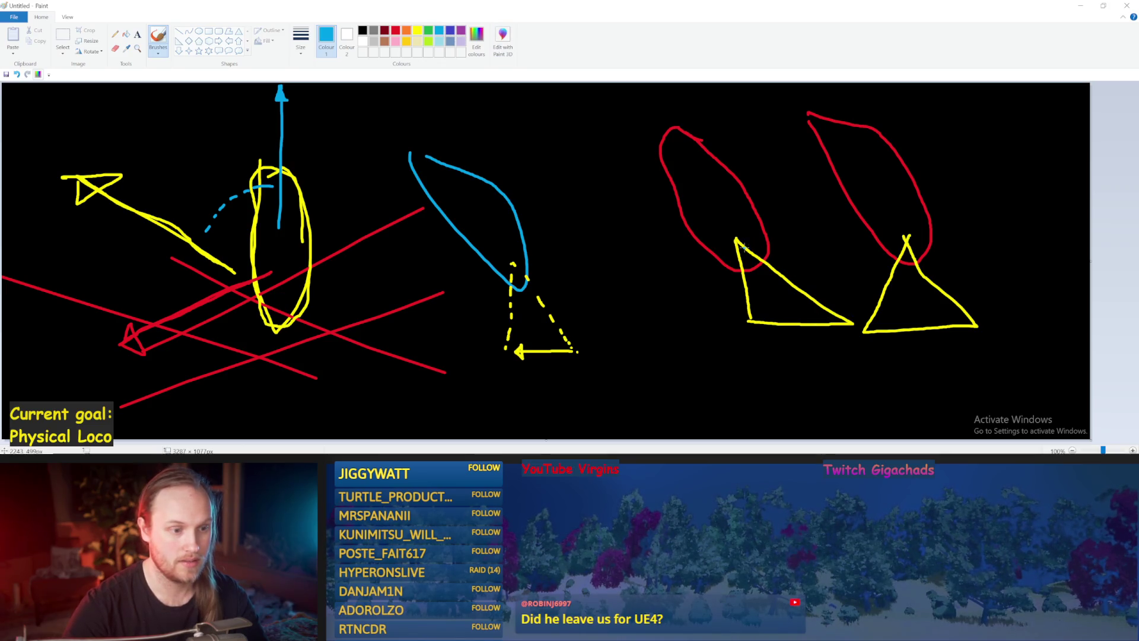
{"action": "mouse_move", "coordinate": [743, 254]}
{"action": "left_mouse_down"}
{"action": "mouse_move", "coordinate": [795, 319]}
{"action": "mouse_move", "coordinate": [851, 319]}
{"action": "mouse_move", "coordinate": [839, 315]}
{"action": "left_mouse_up"}
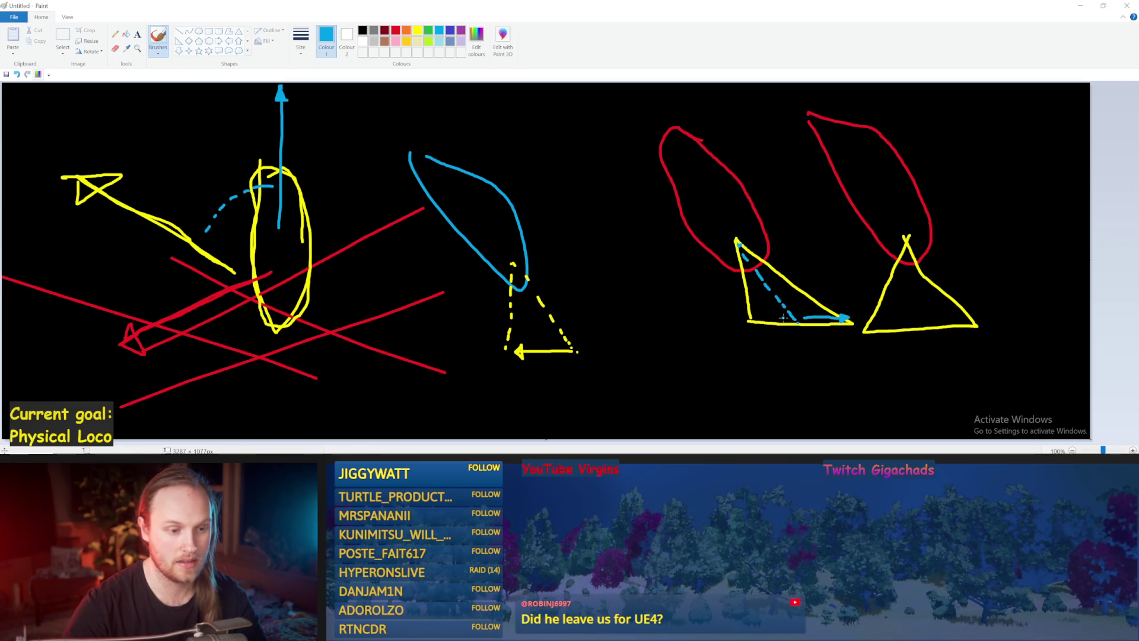
{"action": "key", "text": "ctrl+z"}
{"action": "left_click_drag", "start_coordinate": [847, 332], "coordinate": [739, 332]}
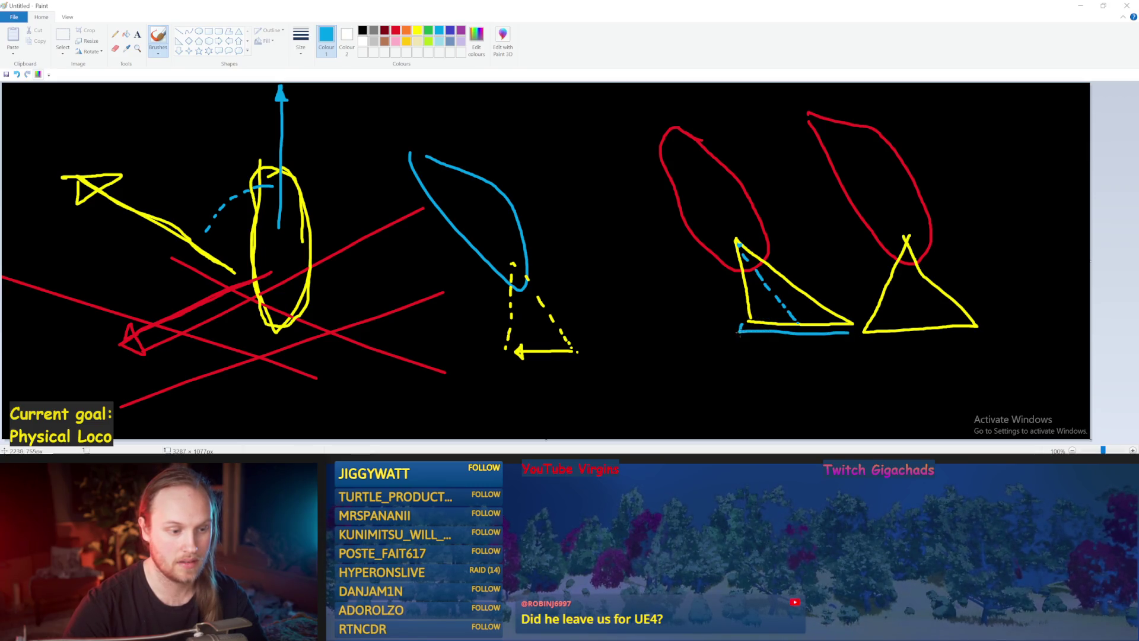
{"action": "mouse_move", "coordinate": [852, 325]}
{"action": "left_mouse_down"}
{"action": "mouse_move", "coordinate": [853, 341]}
{"action": "mouse_move", "coordinate": [986, 339]}
{"action": "left_mouse_up"}
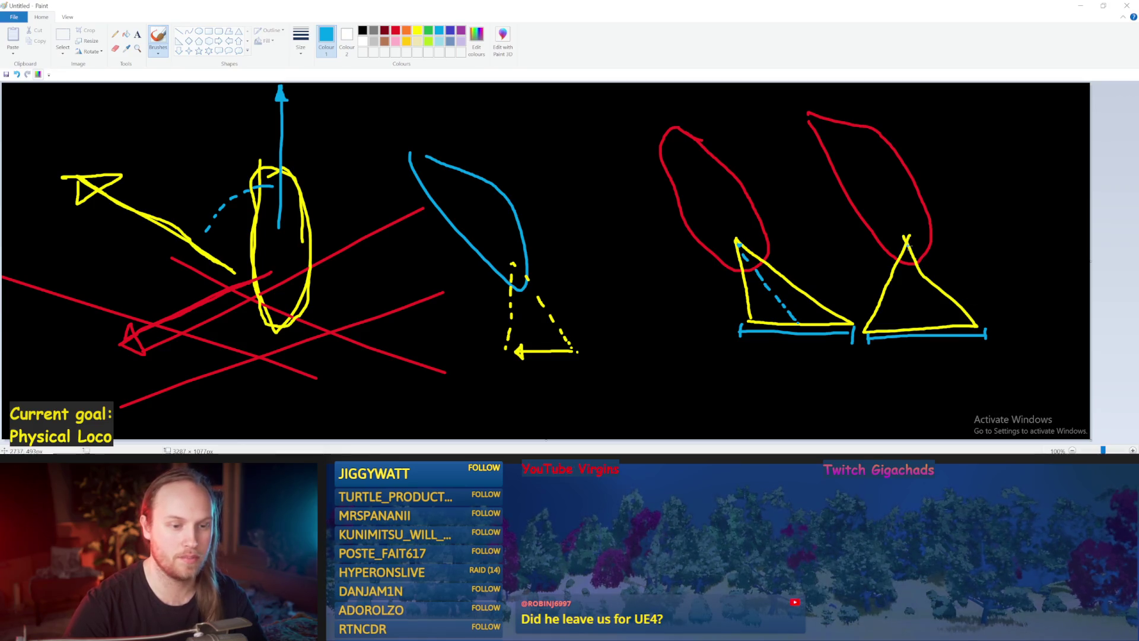
{"action": "left_click_drag", "start_coordinate": [907, 247], "coordinate": [914, 327]}
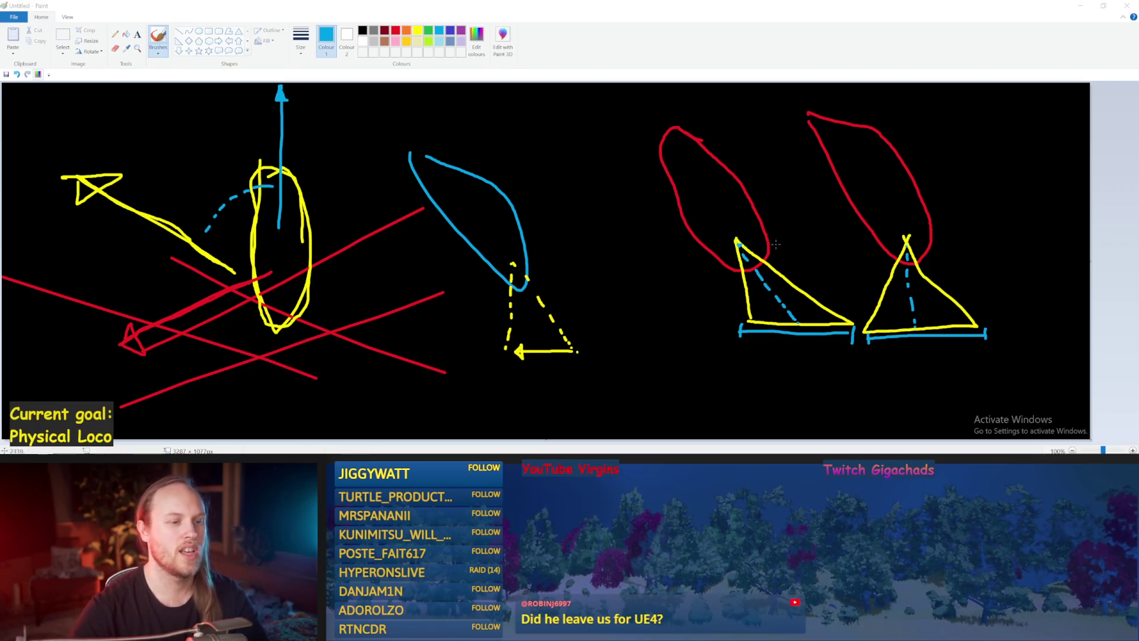
Undo the stray blue loop and brush dark-blue strokes along and around the left triangle and loop.
{"action": "mouse_move", "coordinate": [804, 155]}
{"action": "left_mouse_down"}
{"action": "mouse_move", "coordinate": [633, 246]}
{"action": "mouse_move", "coordinate": [765, 178]}
{"action": "mouse_move", "coordinate": [627, 207]}
{"action": "left_mouse_up"}
{"action": "key", "text": "ctrl+z"}
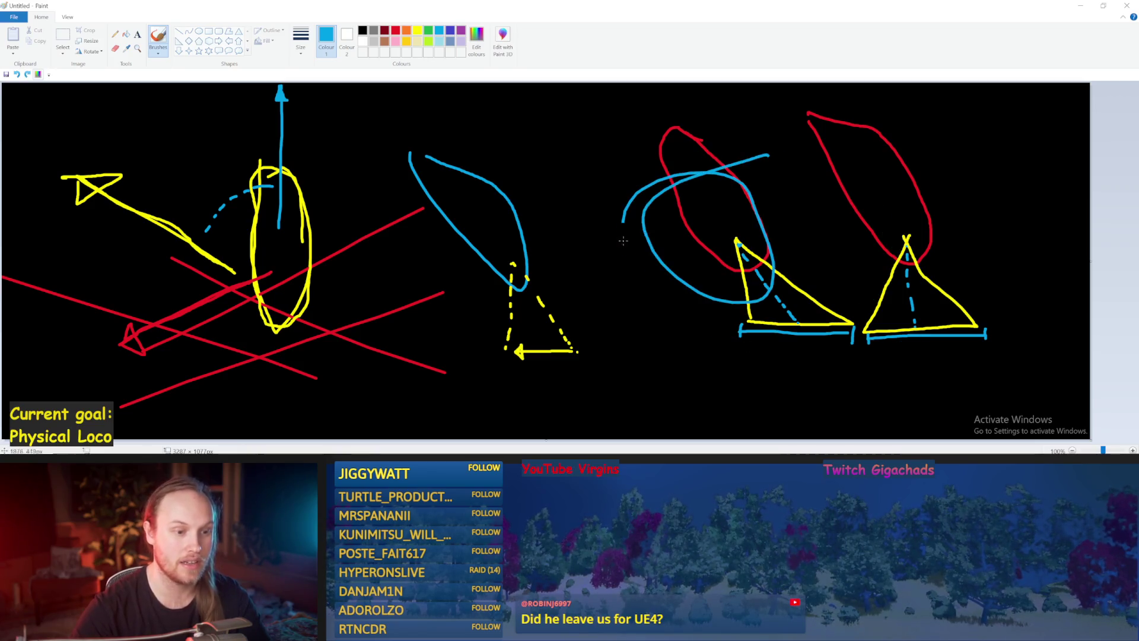
{"action": "key", "text": "ctrl+z"}
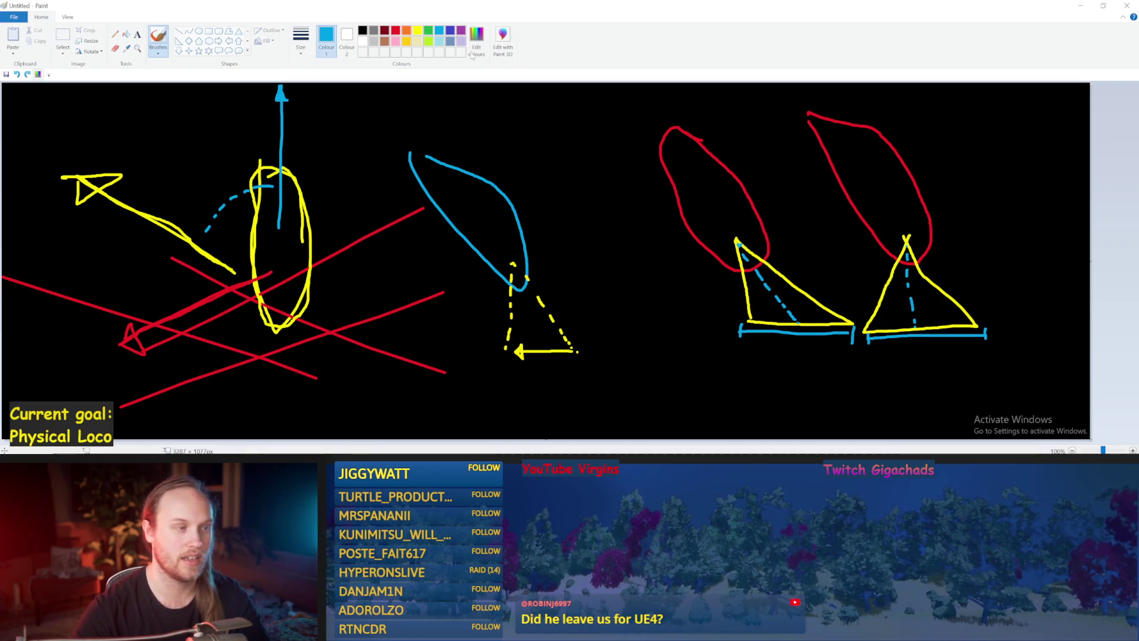
{"action": "left_click", "coordinate": [450, 30]}
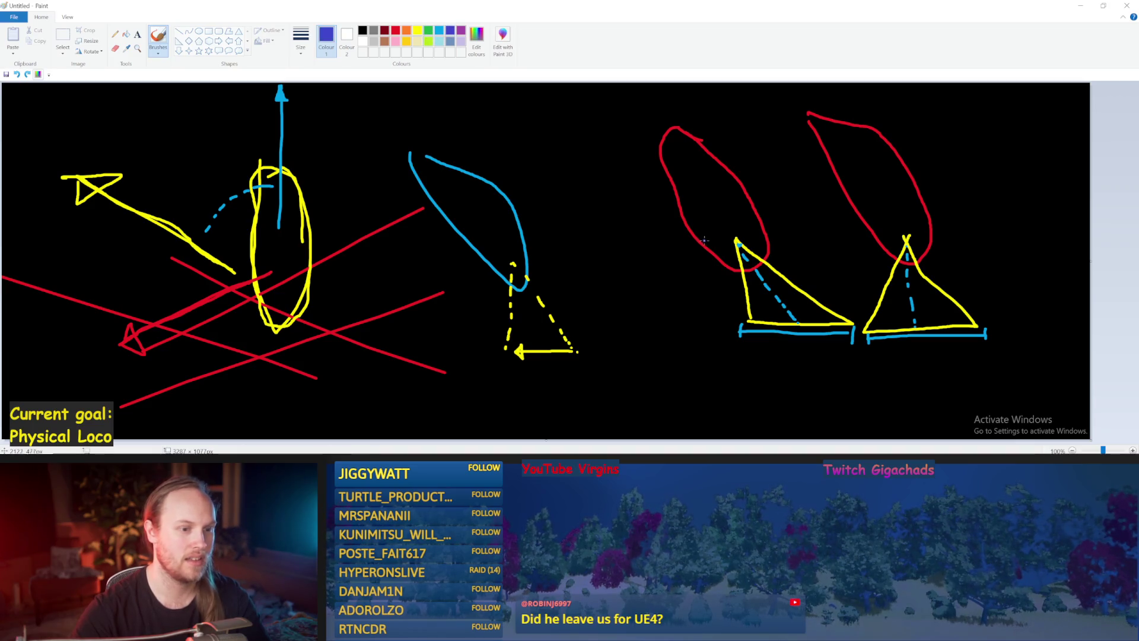
{"action": "left_click_drag", "start_coordinate": [738, 242], "coordinate": [835, 316]}
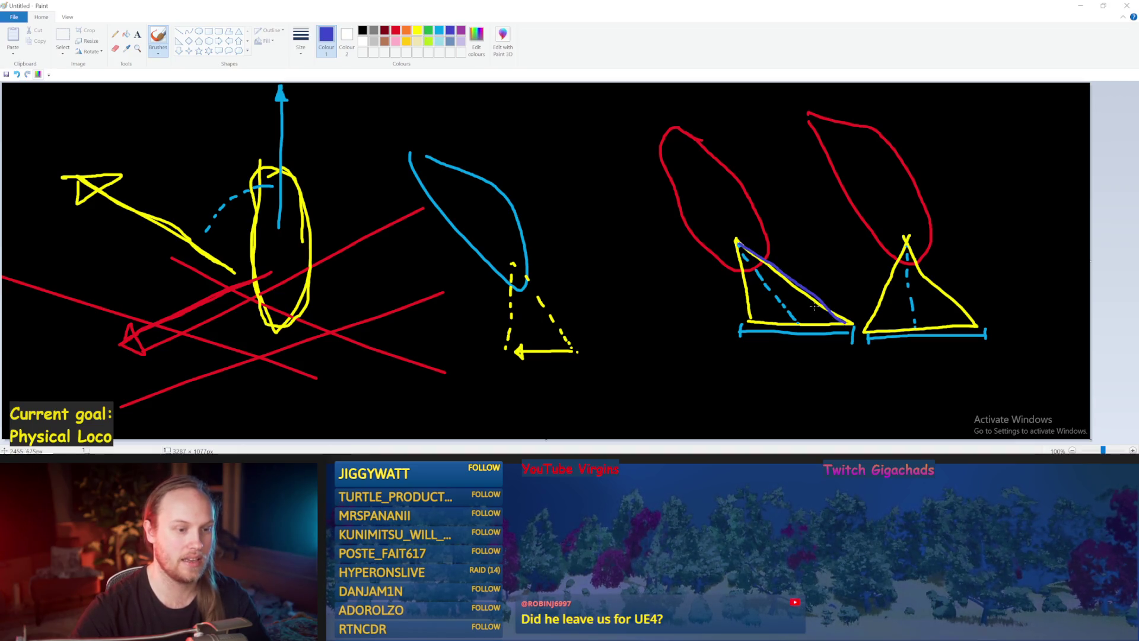
{"action": "mouse_move", "coordinate": [739, 243]}
{"action": "left_mouse_down"}
{"action": "mouse_move", "coordinate": [670, 241]}
{"action": "mouse_move", "coordinate": [721, 292]}
{"action": "mouse_move", "coordinate": [708, 307]}
{"action": "left_mouse_up"}
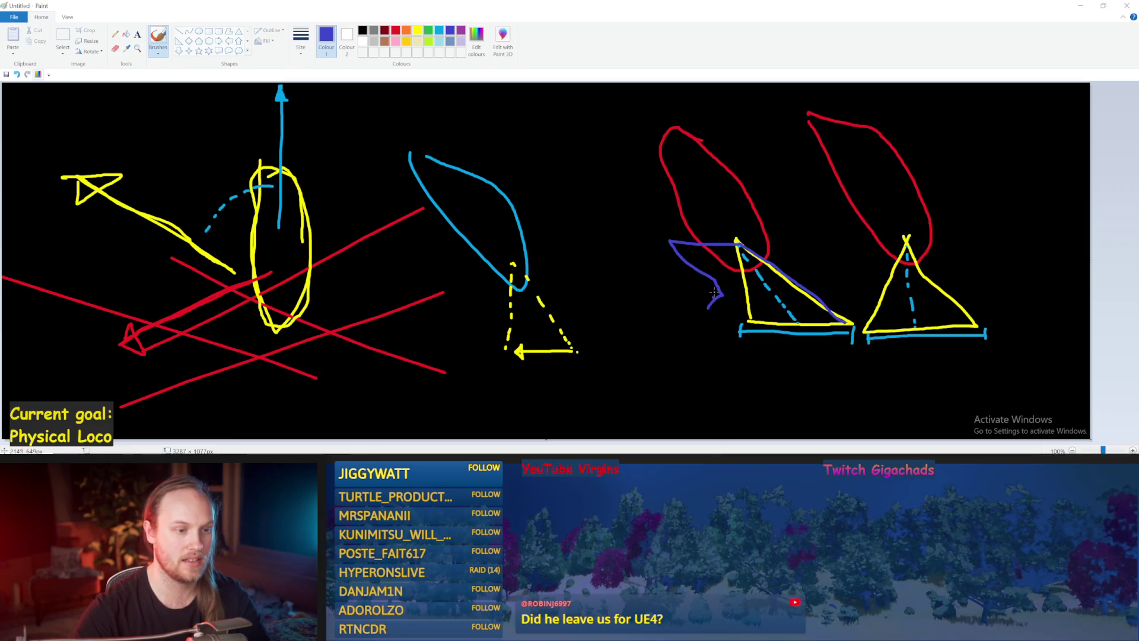
{"action": "mouse_move", "coordinate": [715, 185]}
{"action": "left_mouse_down"}
{"action": "mouse_move", "coordinate": [787, 188]}
{"action": "mouse_move", "coordinate": [789, 240]}
{"action": "mouse_move", "coordinate": [778, 241]}
{"action": "left_mouse_up"}
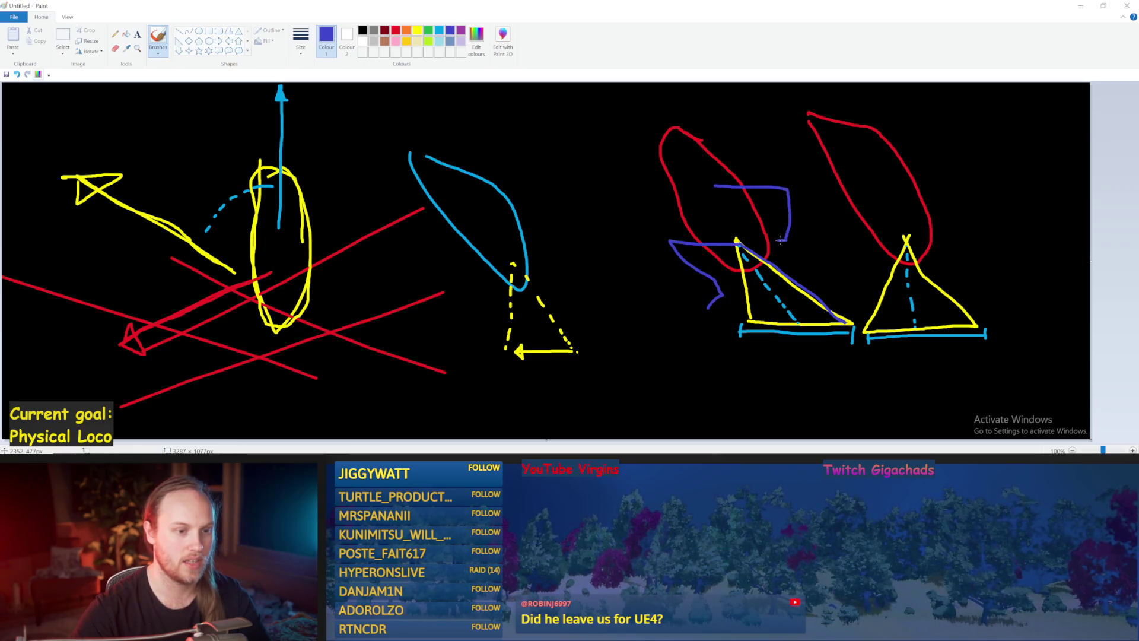
{"action": "left_click_drag", "start_coordinate": [678, 202], "coordinate": [609, 137]}
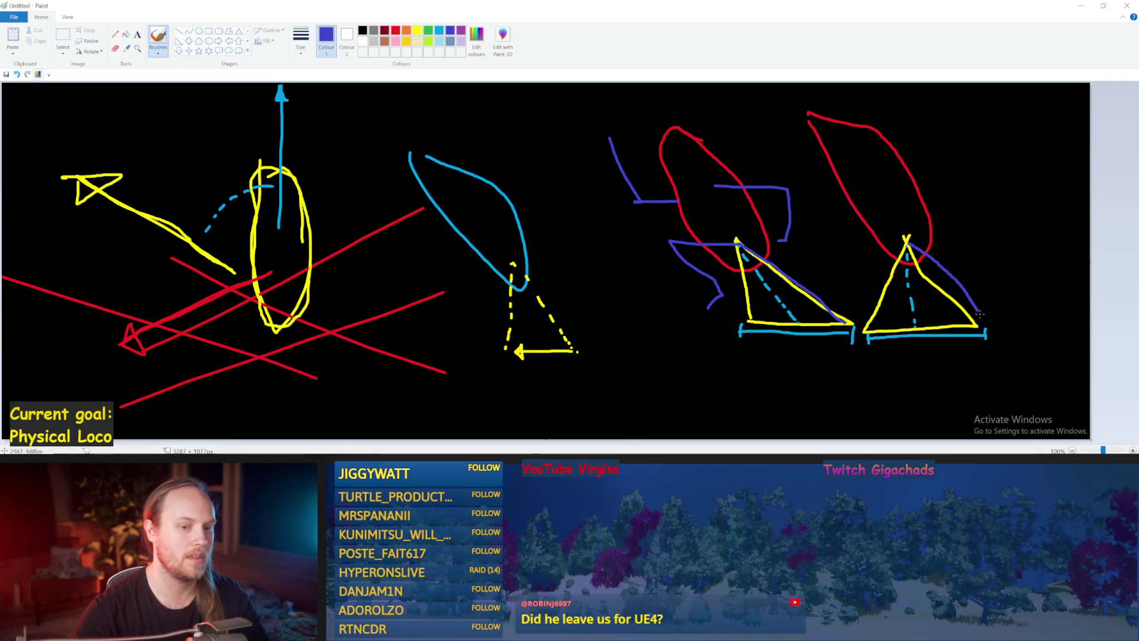
Try a dark-blue stroke from the right triangle's apex, then undo it.
{"action": "left_click_drag", "start_coordinate": [911, 247], "coordinate": [988, 347]}
{"action": "key", "text": "ctrl+z"}
{"action": "left_click_drag", "start_coordinate": [909, 241], "coordinate": [998, 319]}
{"action": "key", "text": "ctrl+z"}
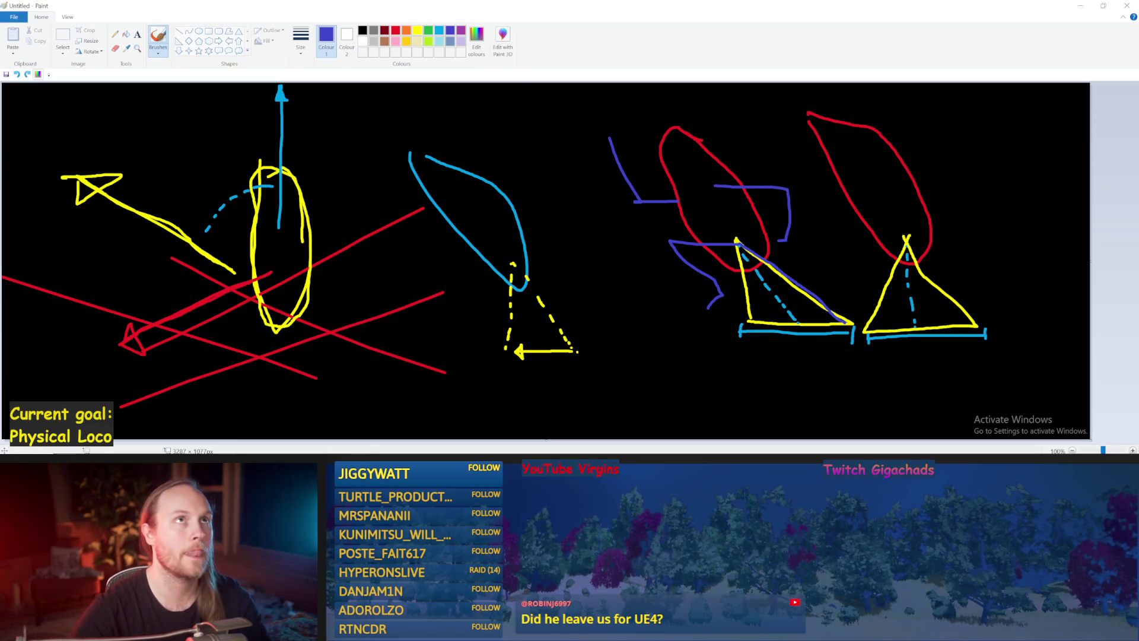
{"action": "mouse_move", "coordinate": [229, 629]}
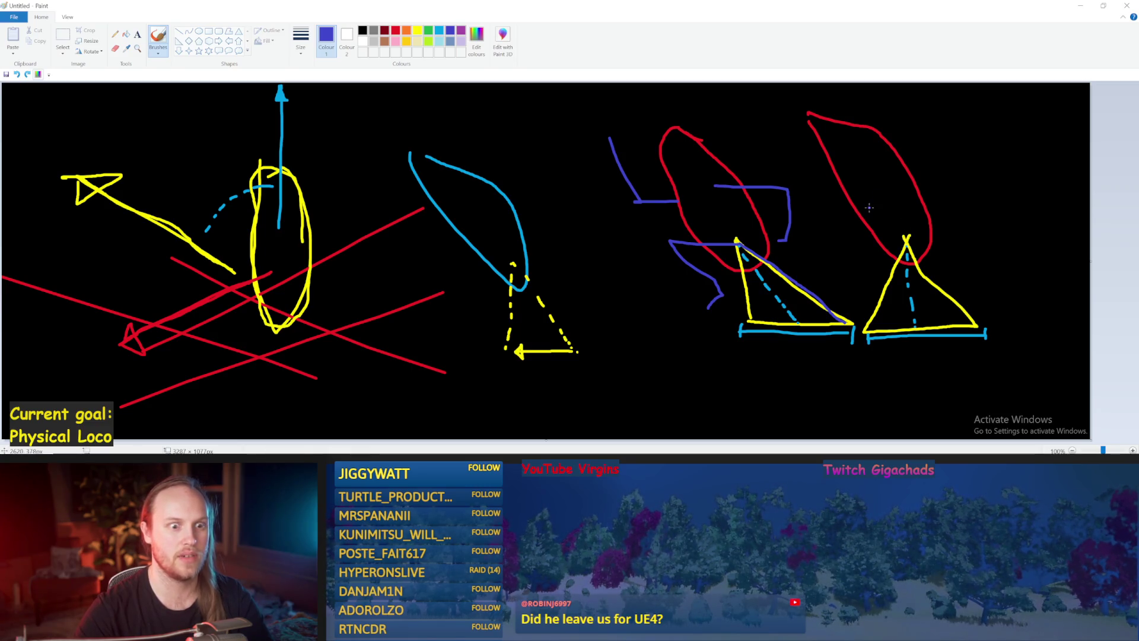
Add a dark-blue mark on the right yellow triangle, then minimize Paint.
{"action": "left_click_drag", "start_coordinate": [886, 223], "coordinate": [880, 224]}
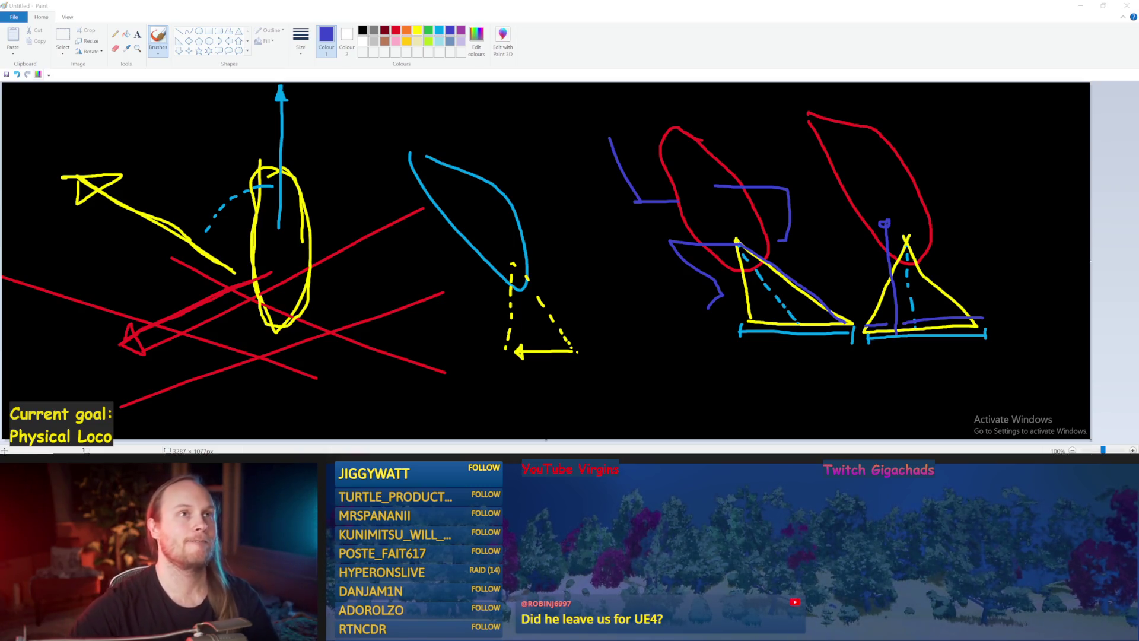
{"action": "left_click", "coordinate": [632, 241]}
{"action": "left_click", "coordinate": [452, 302]}
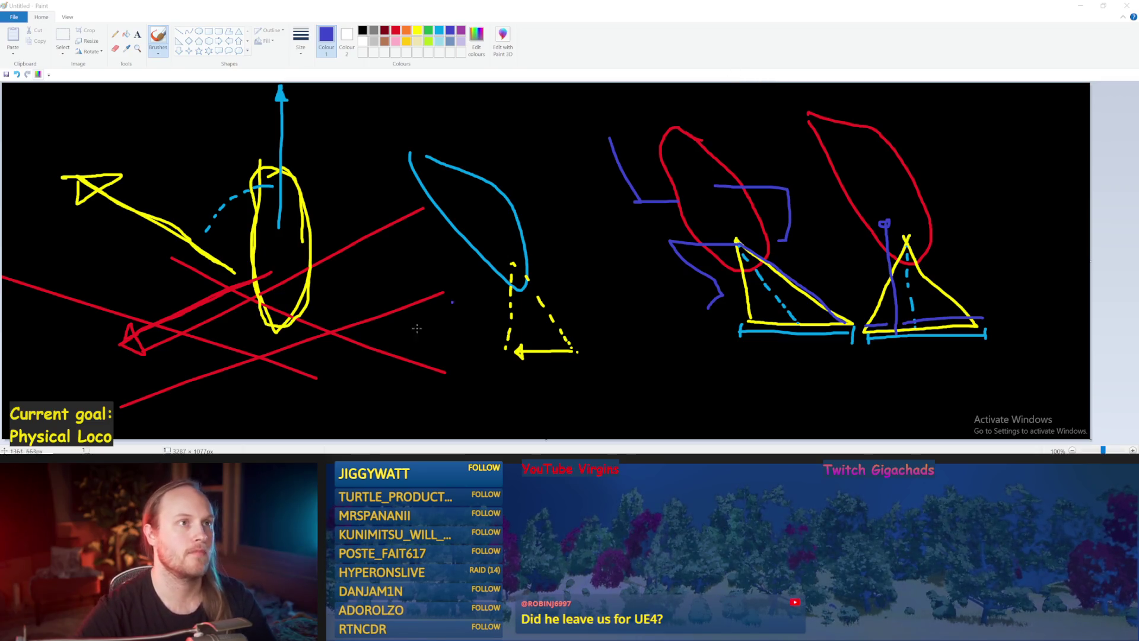
{"action": "left_click", "coordinate": [1080, 6]}
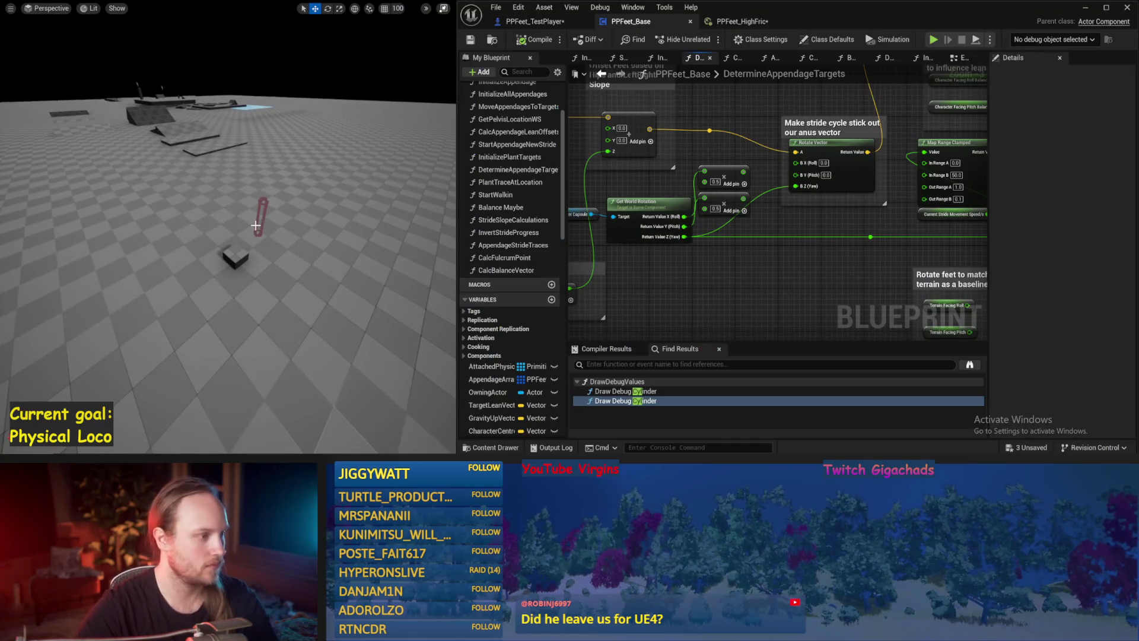
Run a quick simulation, then start wiring Get World Rotation's outputs toward Rotate Vector.
{"action": "key", "text": "alt+p"}
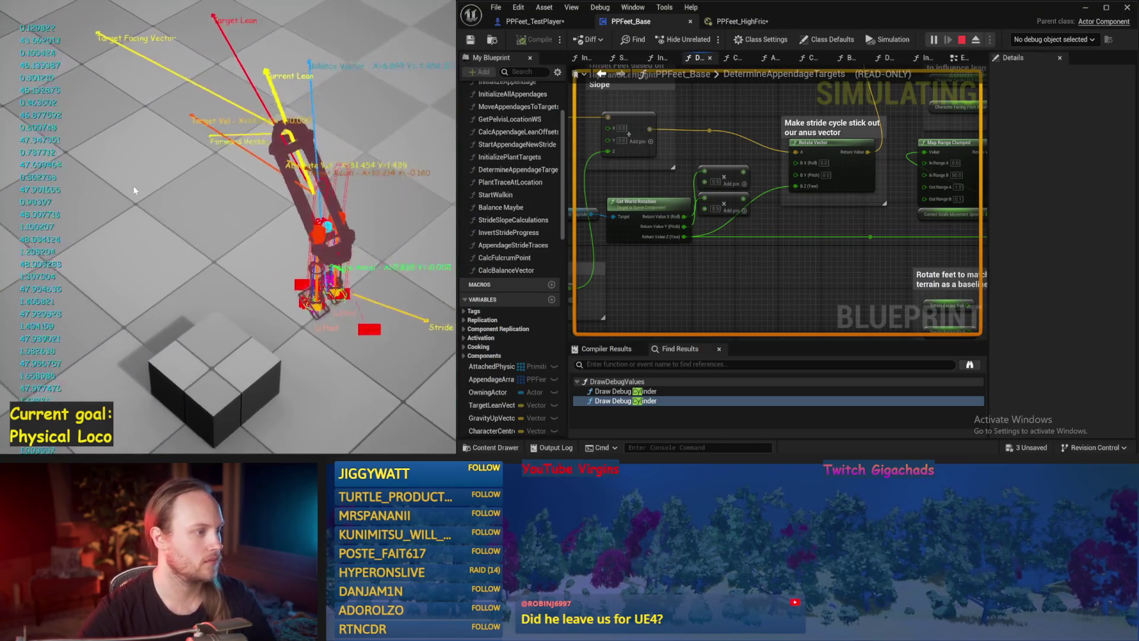
{"action": "key", "text": "Escape"}
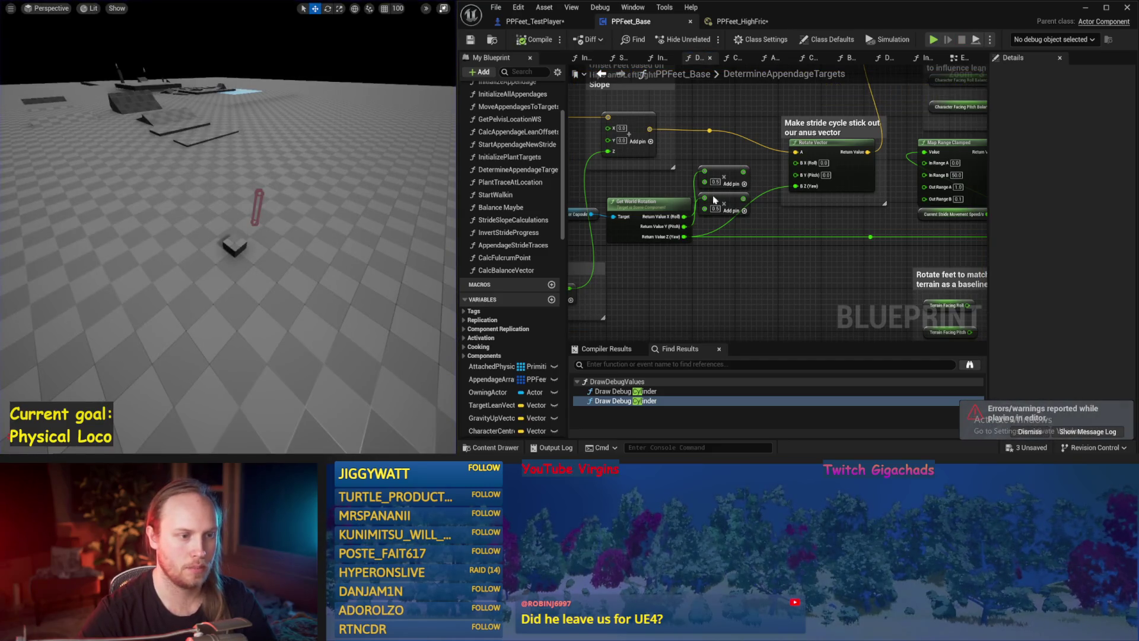
{"action": "mouse_move", "coordinate": [795, 175]}
{"action": "left_mouse_down"}
{"action": "mouse_move", "coordinate": [705, 226]}
{"action": "mouse_move", "coordinate": [796, 172]}
{"action": "left_mouse_up"}
{"action": "key", "text": "Escape"}
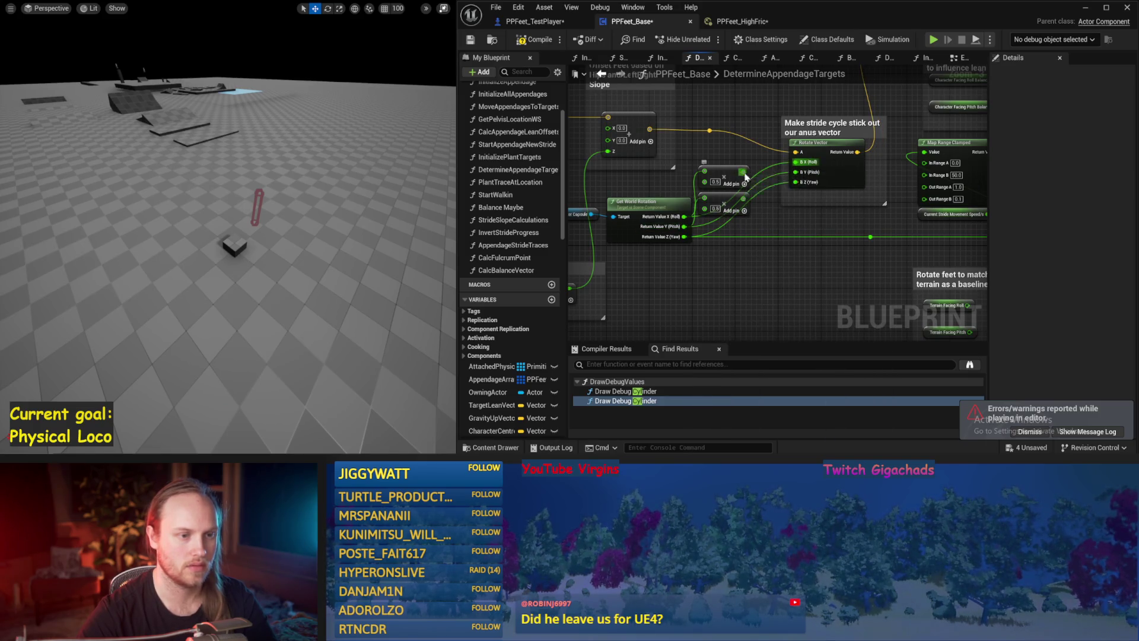
{"action": "left_click_drag", "start_coordinate": [685, 237], "coordinate": [742, 216]}
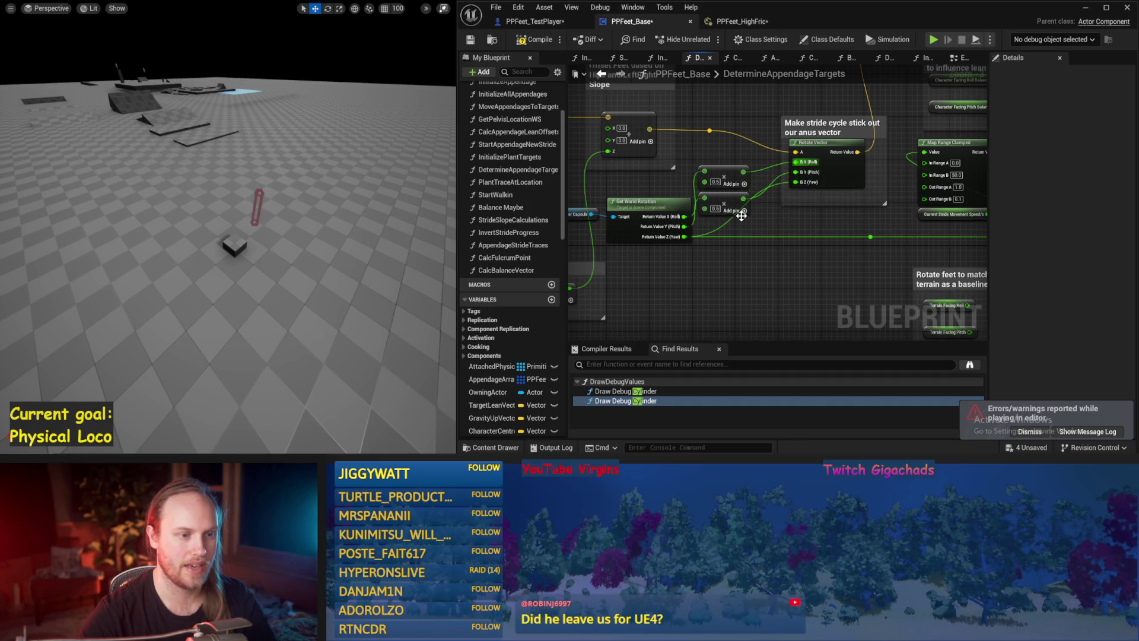
{"action": "left_click", "coordinate": [714, 208]}
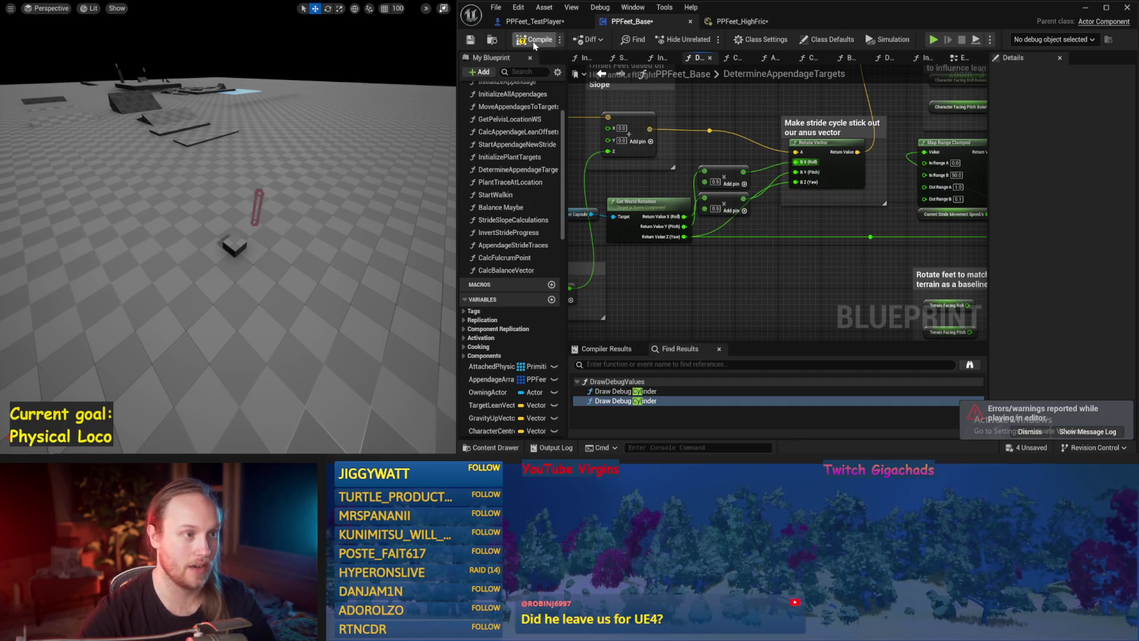
Compile and save the Blueprint, then test the character's balance over three simulation runs.
{"action": "left_click", "coordinate": [532, 41]}
{"action": "left_click", "coordinate": [471, 40]}
{"action": "key", "text": "alt+p"}
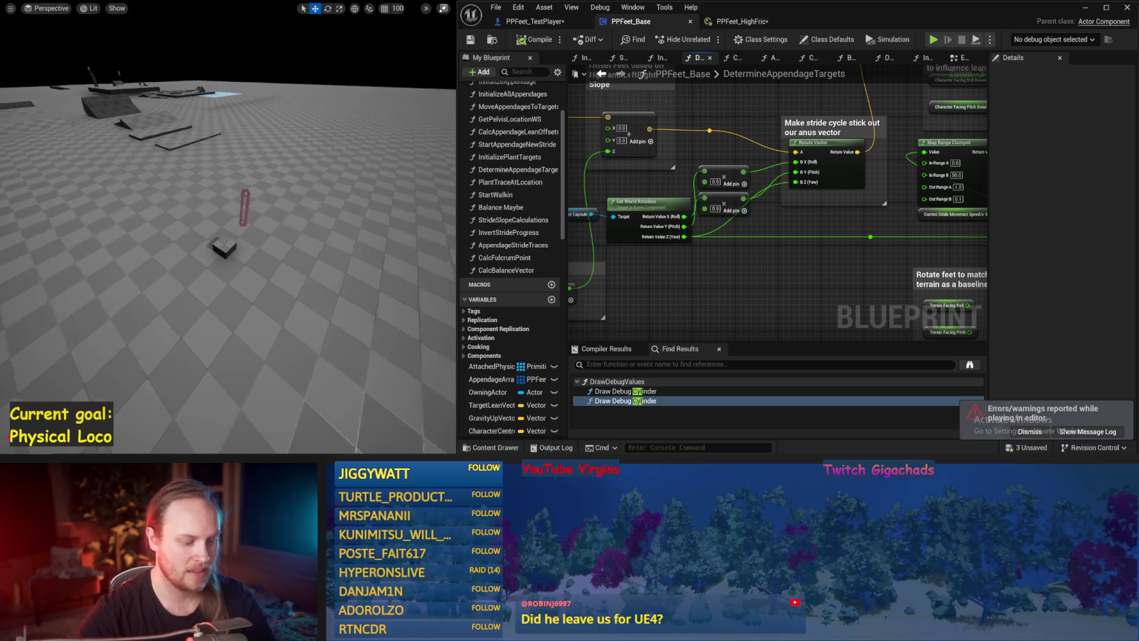
{"action": "key", "text": "Escape"}
{"action": "key", "text": "alt+p"}
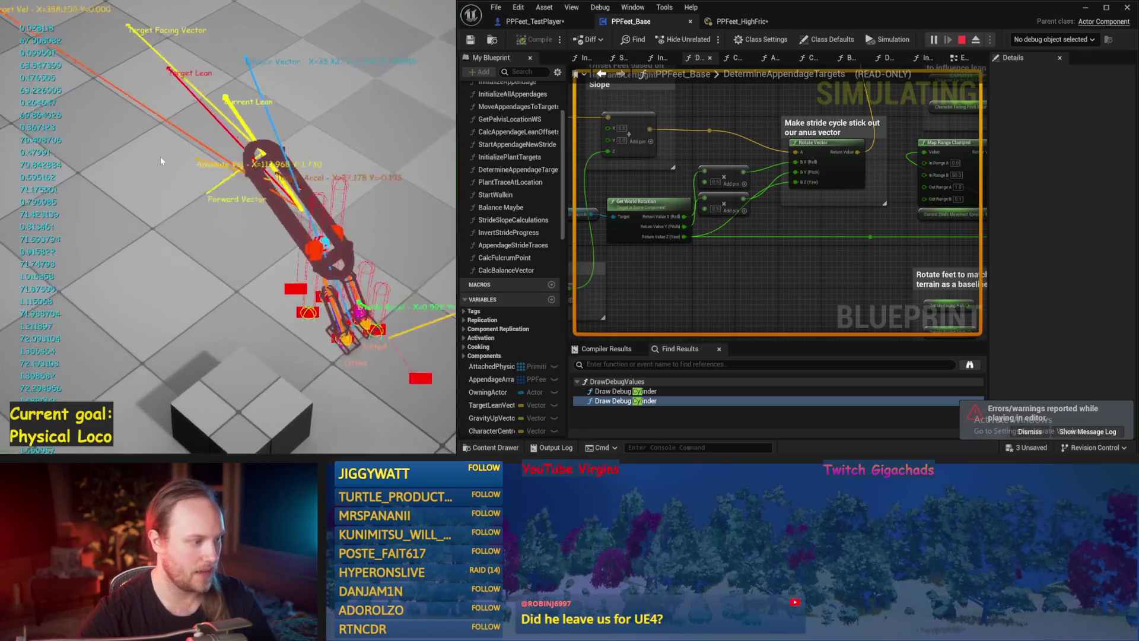
{"action": "key", "text": "Escape"}
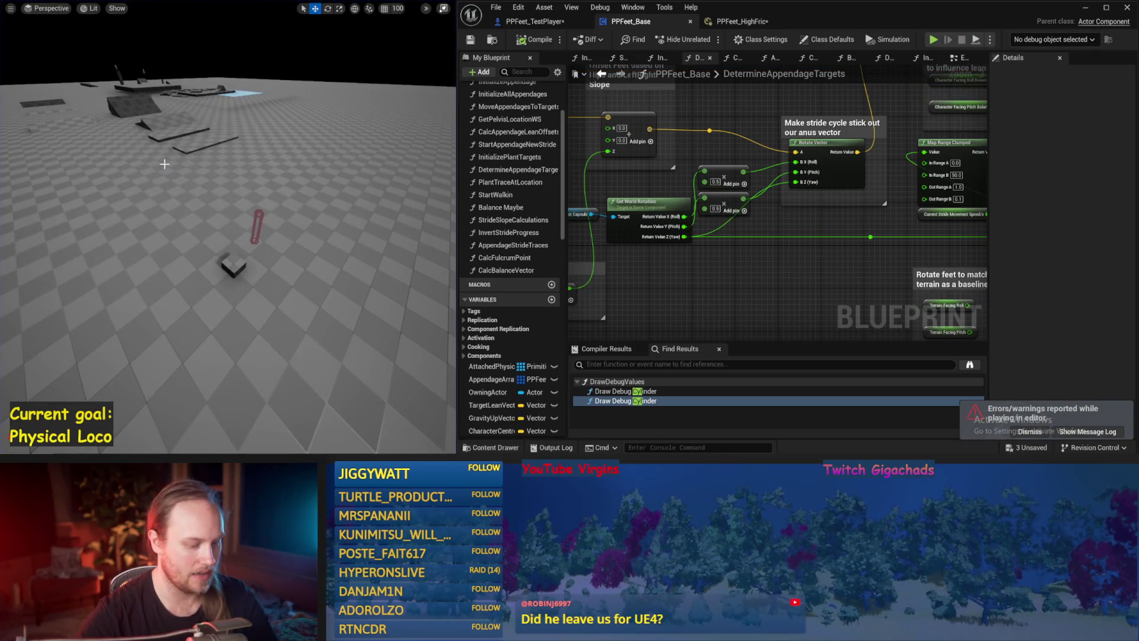
{"action": "right_click", "coordinate": [163, 124]}
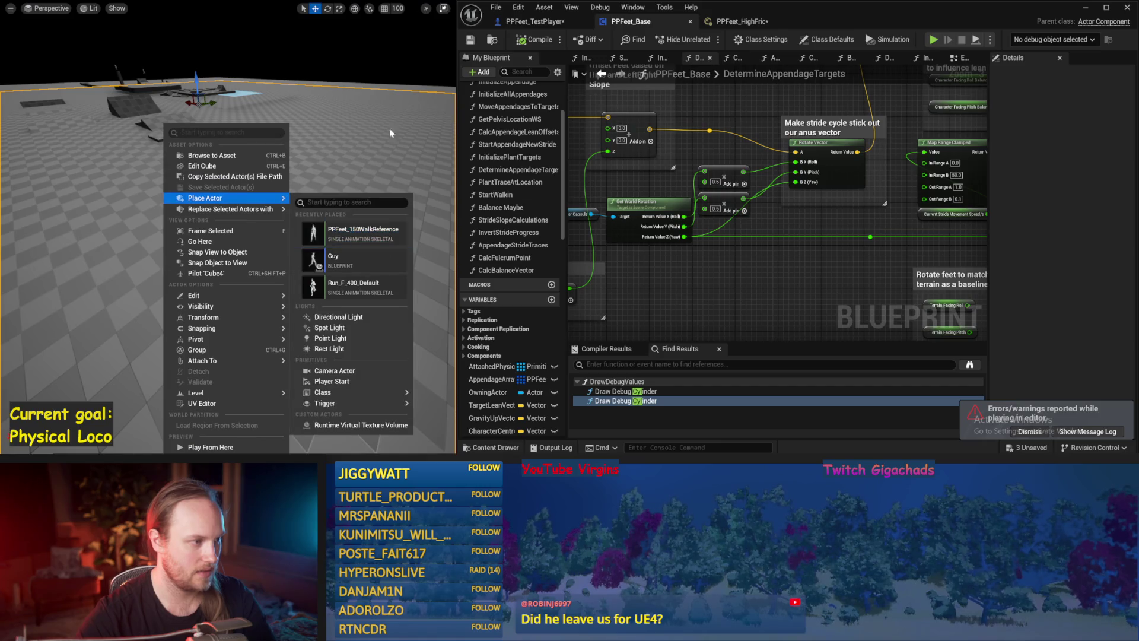
{"action": "right_click", "coordinate": [392, 124]}
{"action": "key", "text": "Escape"}
{"action": "key", "text": "alt+p"}
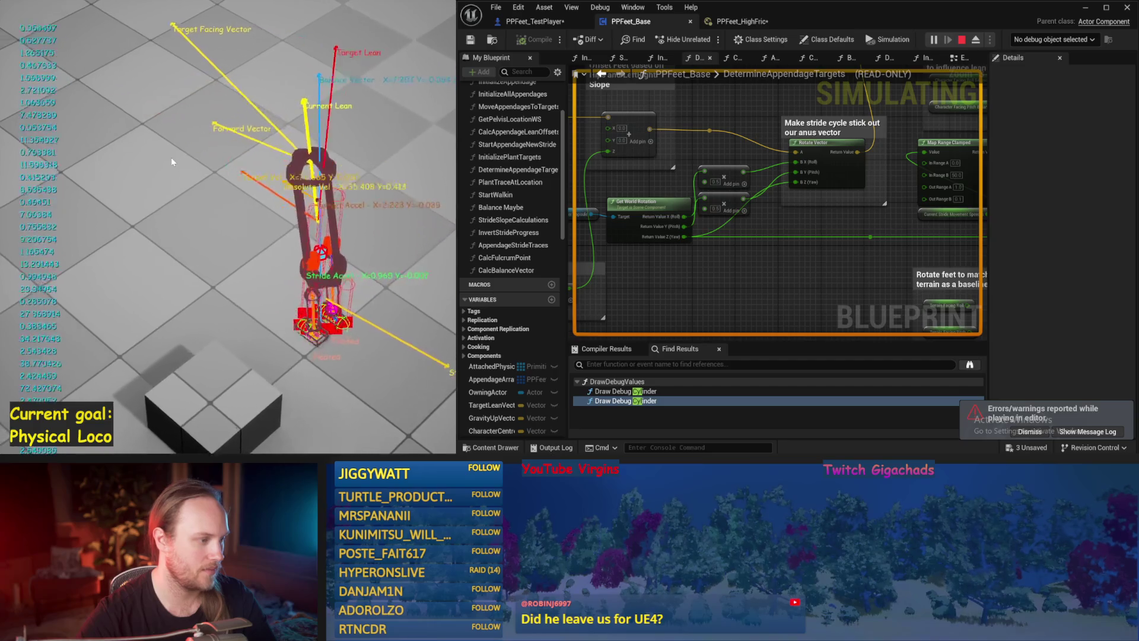
{"action": "key", "text": "Escape"}
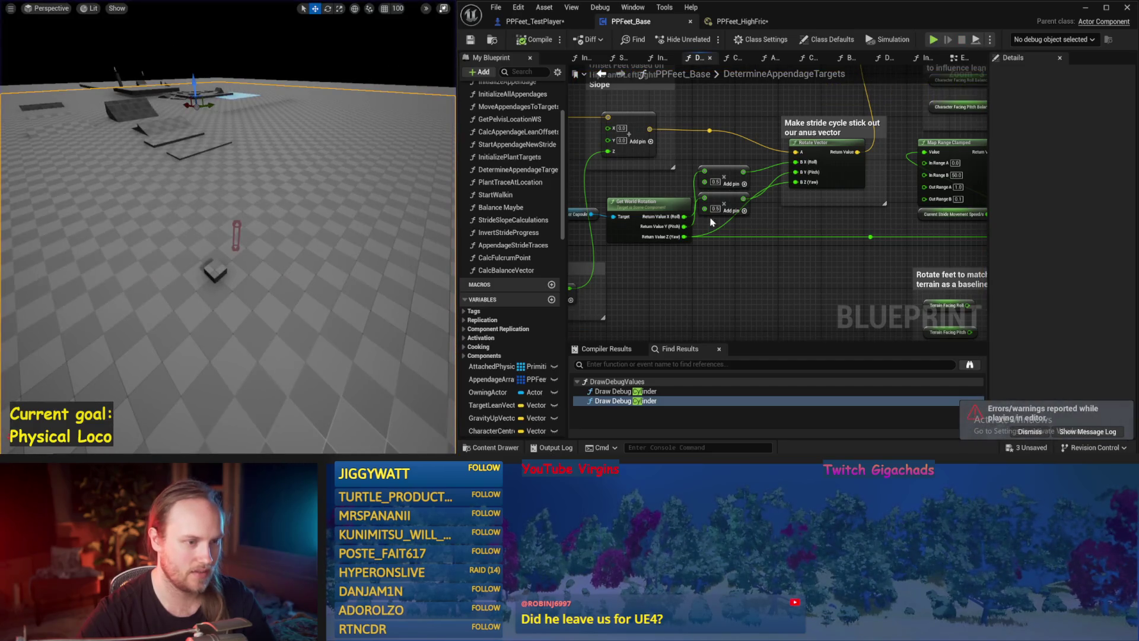
Wire Get World Rotation's pitch output into Rotate Vector and simulate once more.
{"action": "left_click_drag", "start_coordinate": [686, 219], "coordinate": [795, 173]}
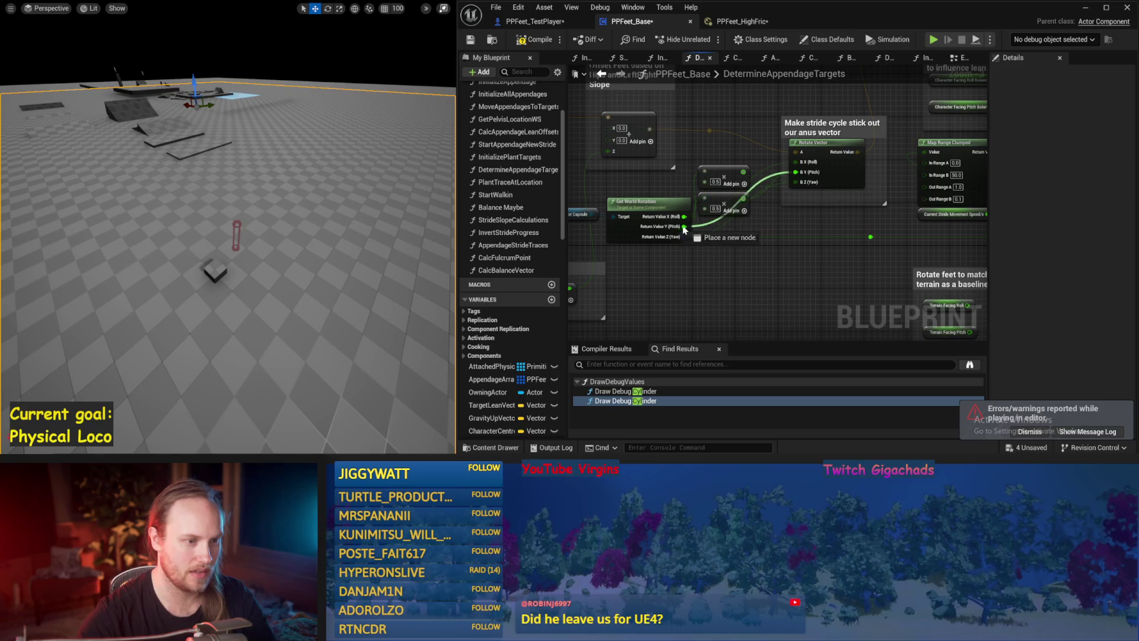
{"action": "left_click_drag", "start_coordinate": [290, 228], "coordinate": [312, 236]}
{"action": "key", "text": "alt+p"}
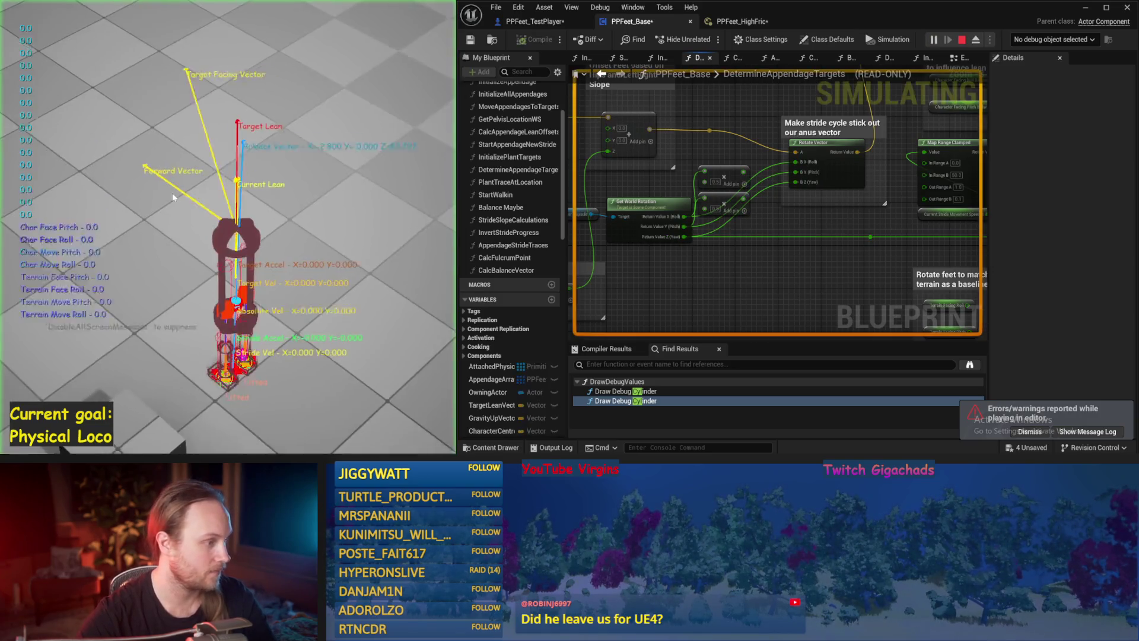
{"action": "key", "text": "Escape"}
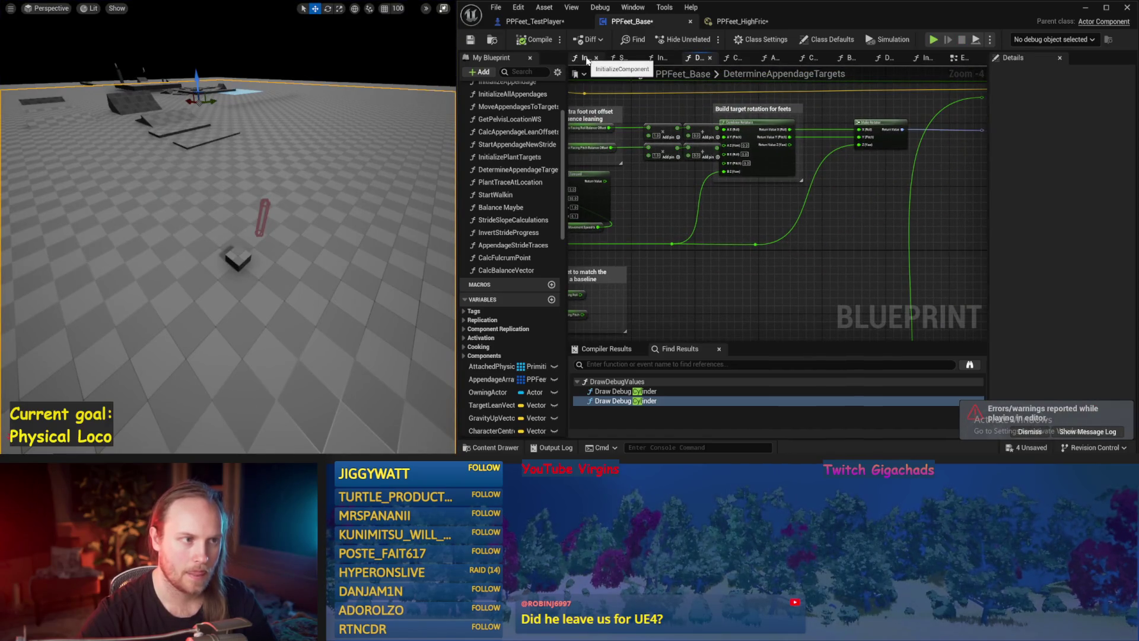
Switch to Balance Maybe, save PPFeet_Base, and run four simulation tests of the character's balance.
{"action": "left_click", "coordinate": [848, 58]}
{"action": "scroll", "coordinate": [910, 252], "scroll_direction": "down", "scroll_amount": 1}
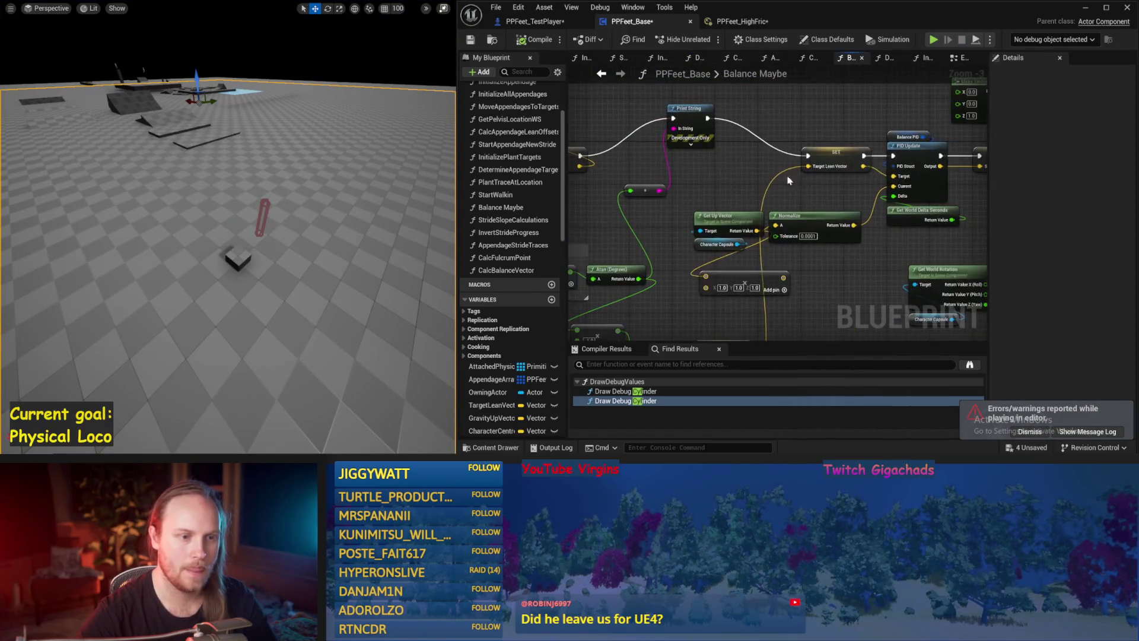
{"action": "key", "text": "ctrl+s"}
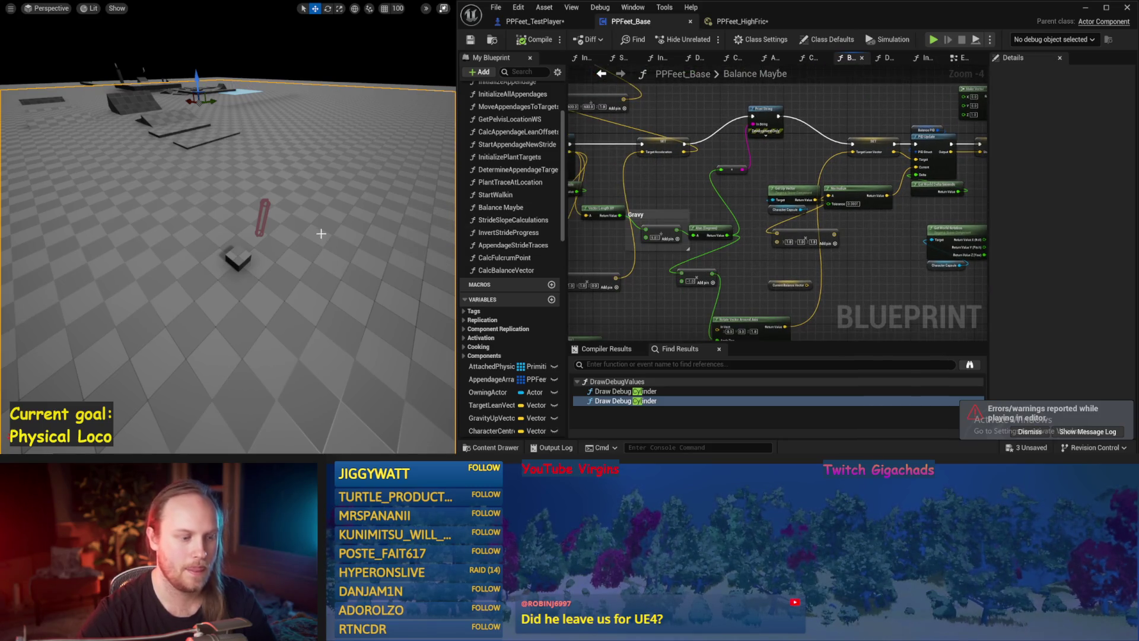
{"action": "key", "text": "alt+p"}
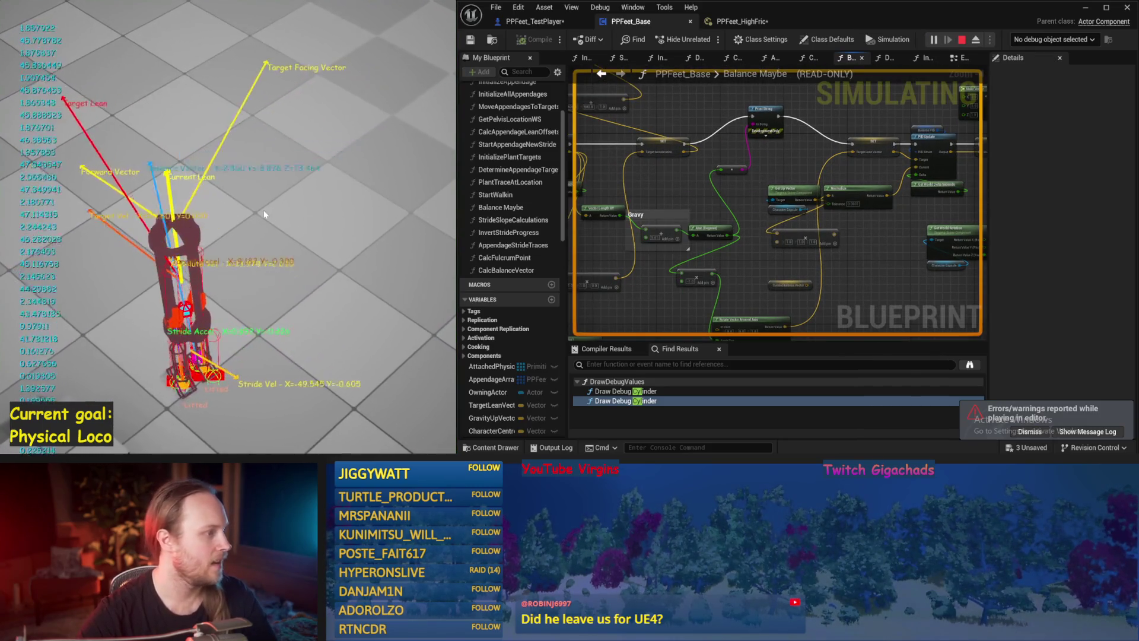
{"action": "key", "text": "Escape"}
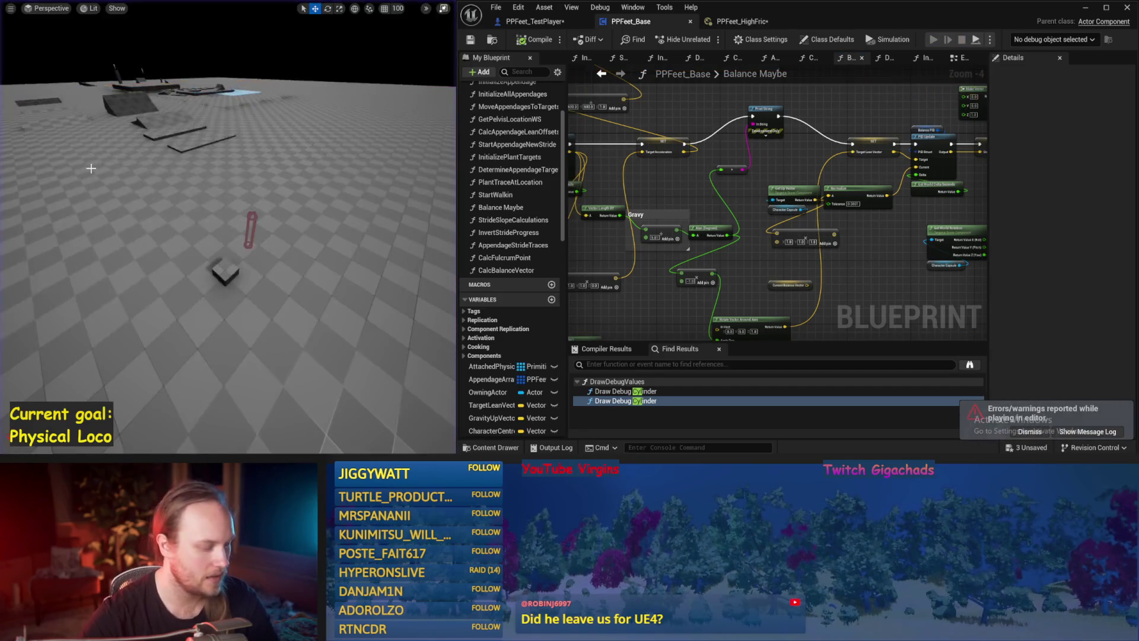
{"action": "key", "text": "alt+p"}
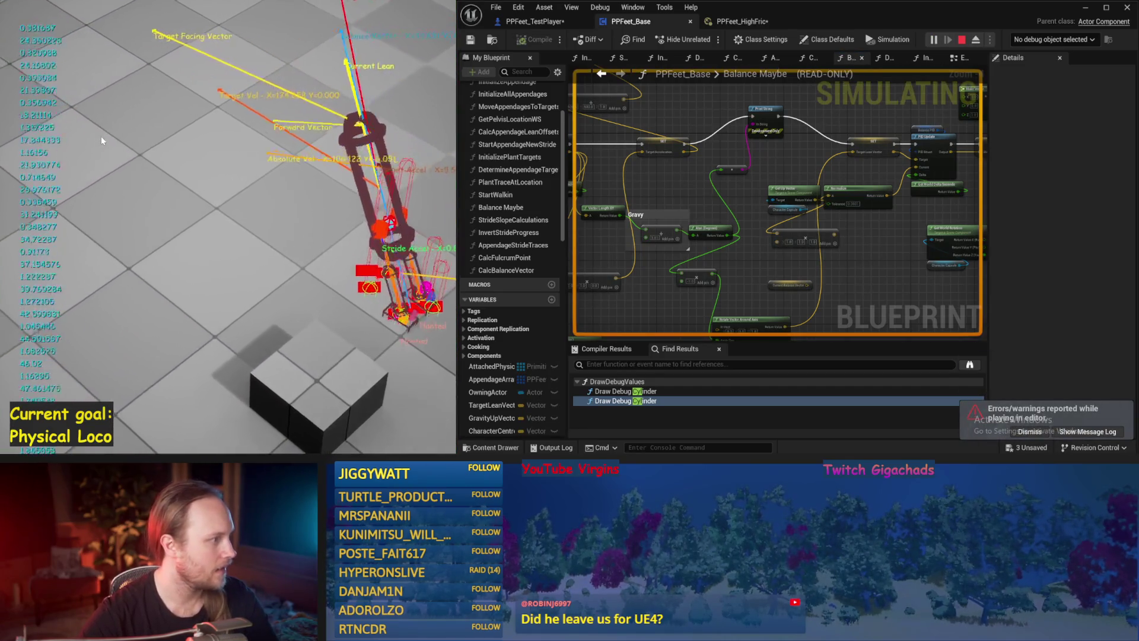
{"action": "key", "text": "Escape"}
{"action": "key", "text": "alt+p"}
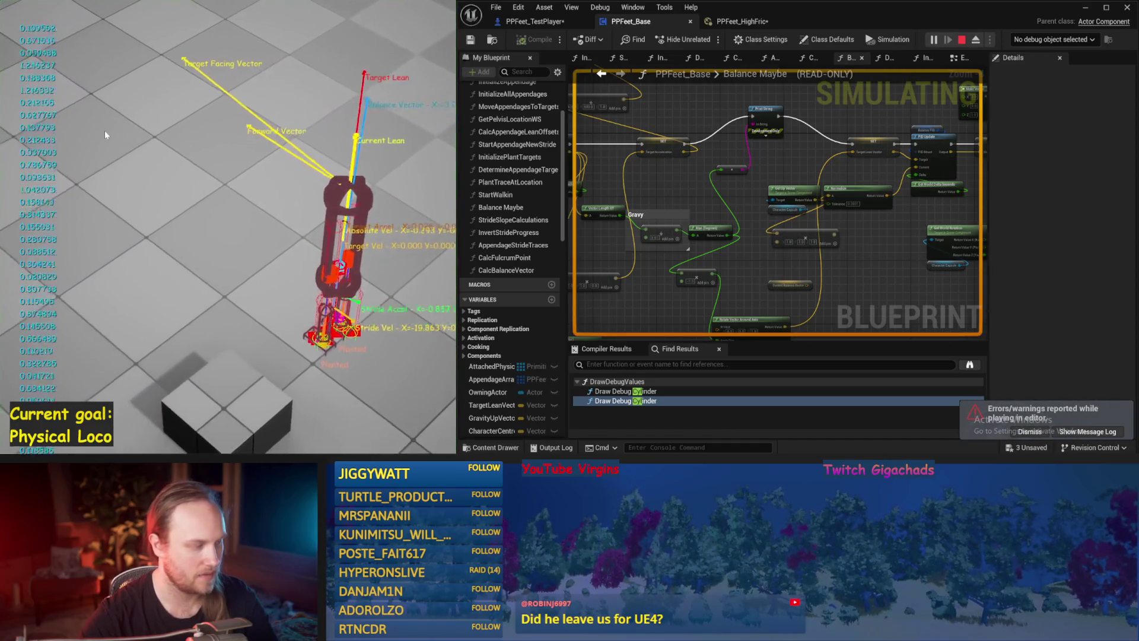
{"action": "key", "text": "Escape"}
{"action": "key", "text": "alt+p"}
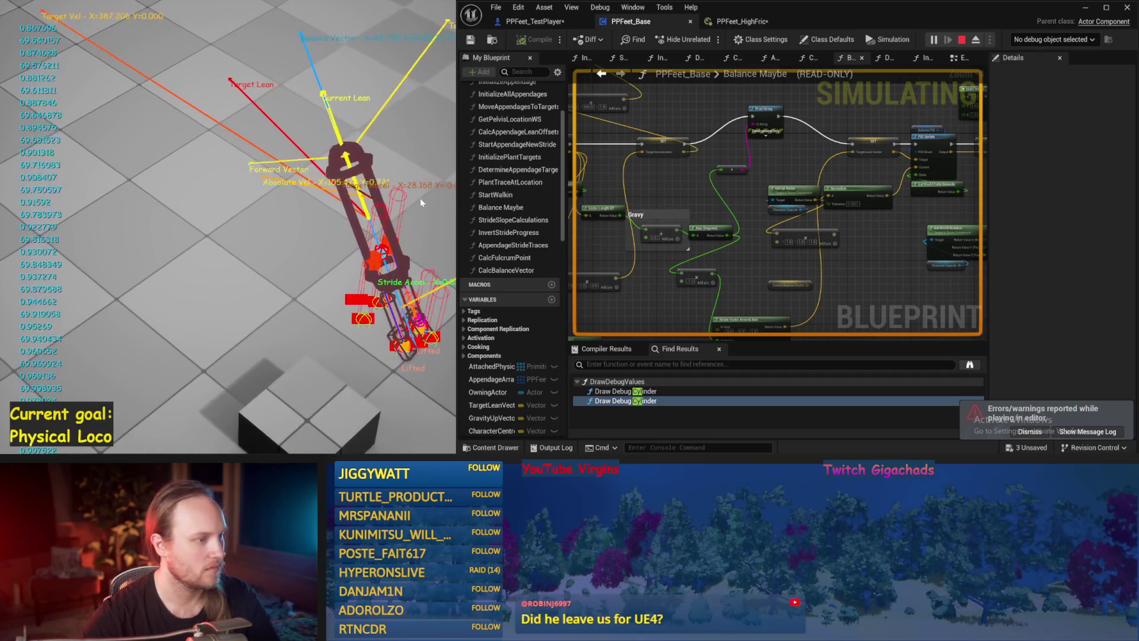
{"action": "key", "text": "Escape"}
{"action": "mouse_move", "coordinate": [776, 184]}
{"action": "left_mouse_down"}
{"action": "mouse_move", "coordinate": [737, 198]}
{"action": "mouse_move", "coordinate": [958, 189]}
{"action": "left_mouse_up"}
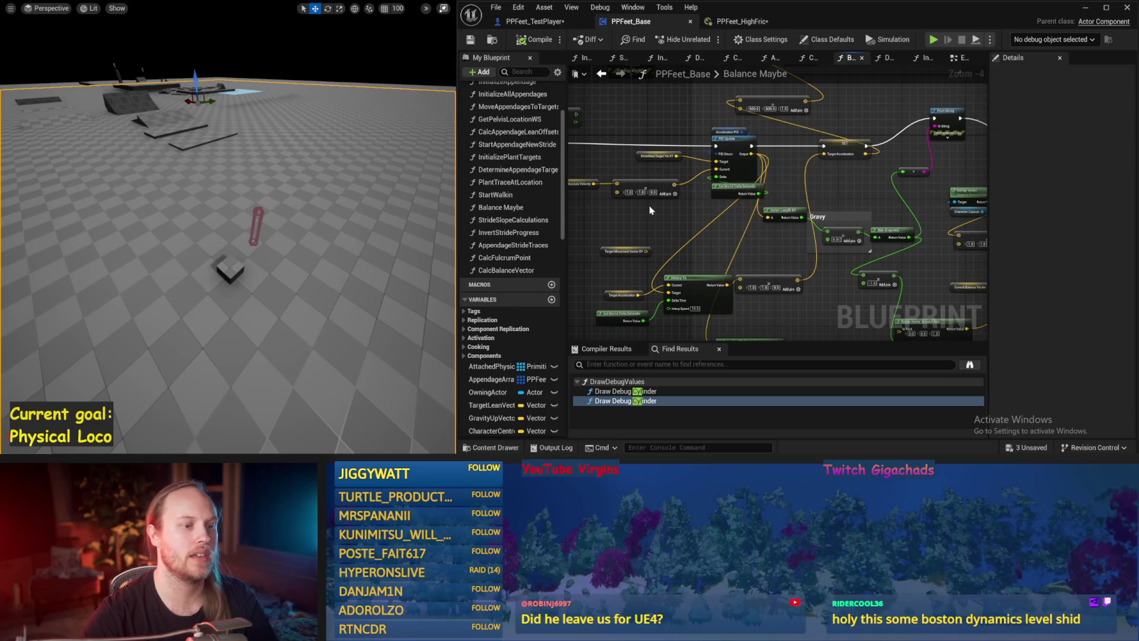
Set the Acceleration PID's ProportionalFactor to 0.01.
{"action": "scroll", "coordinate": [697, 222], "scroll_direction": "up", "scroll_amount": 1}
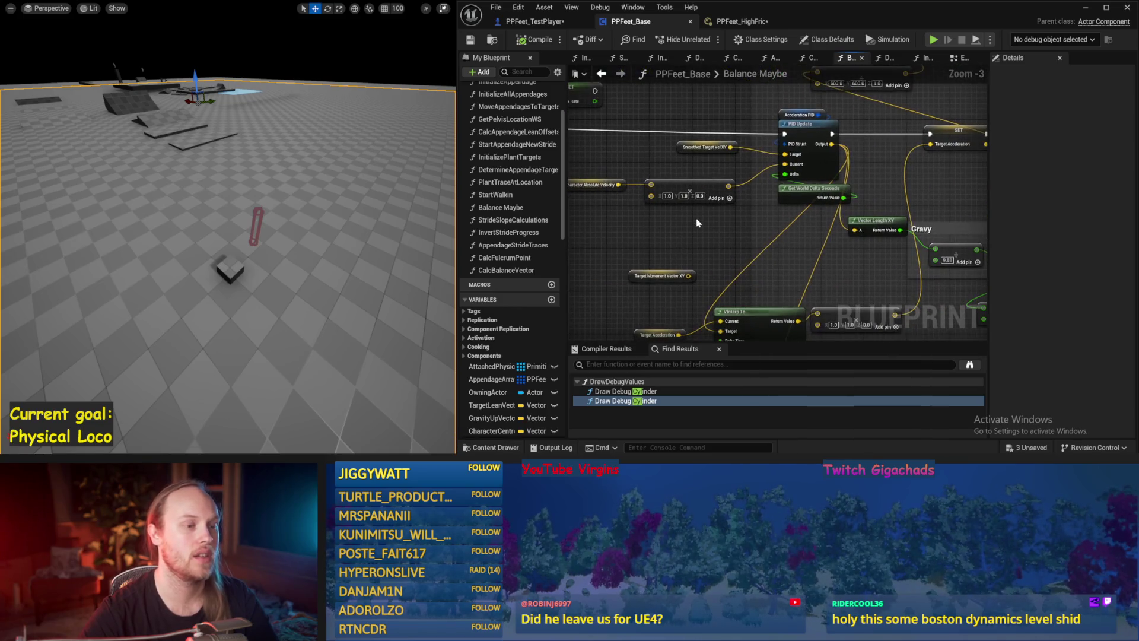
{"action": "left_click_drag", "start_coordinate": [625, 147], "coordinate": [650, 161]}
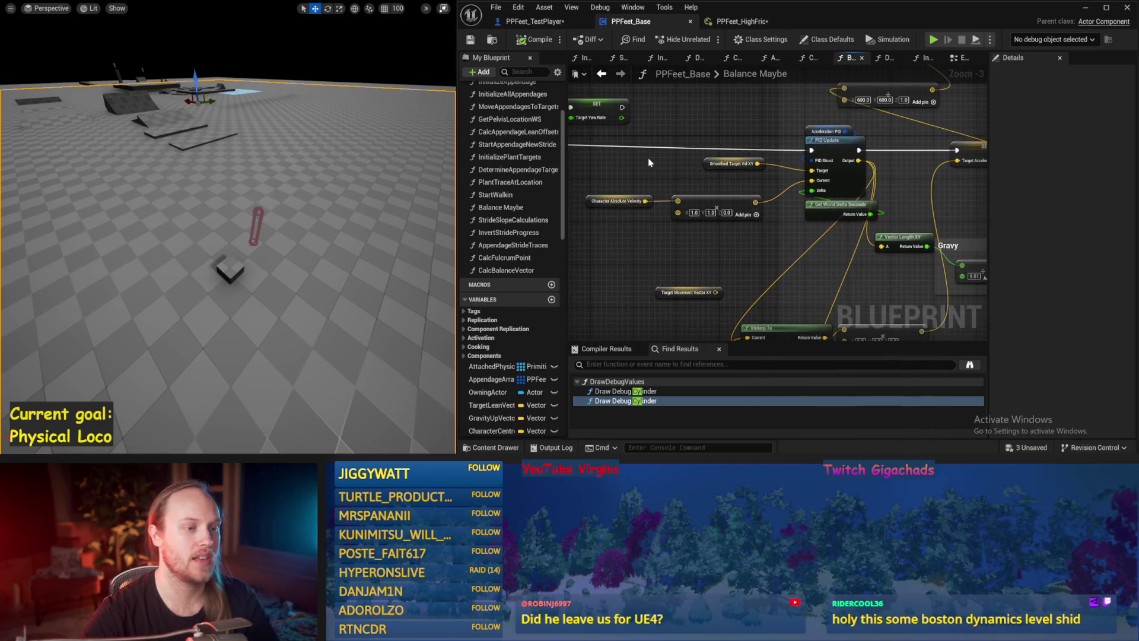
{"action": "left_click", "coordinate": [817, 127]}
{"action": "left_click", "coordinate": [1098, 277]}
{"action": "type", "text": "0.01"}
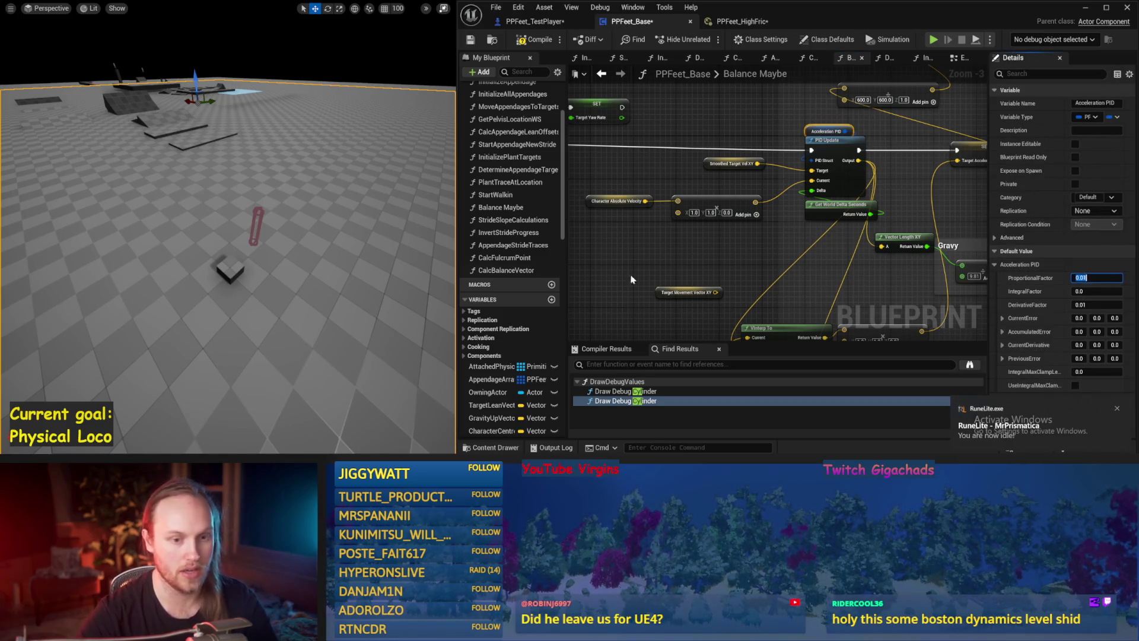
{"action": "left_click", "coordinate": [379, 239]}
Test the 0.01 factor in four simulation runs, then move the VInterp To and Make Vector nodes up-right.
{"action": "key", "text": "alt+s"}
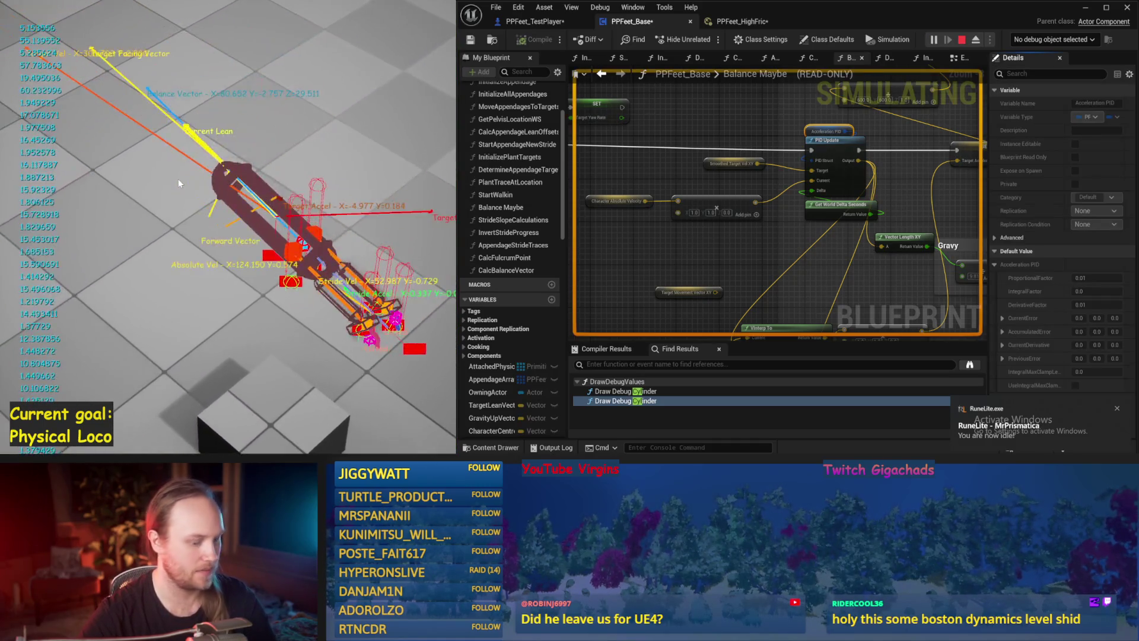
{"action": "key", "text": "Escape"}
{"action": "key", "text": "alt+s"}
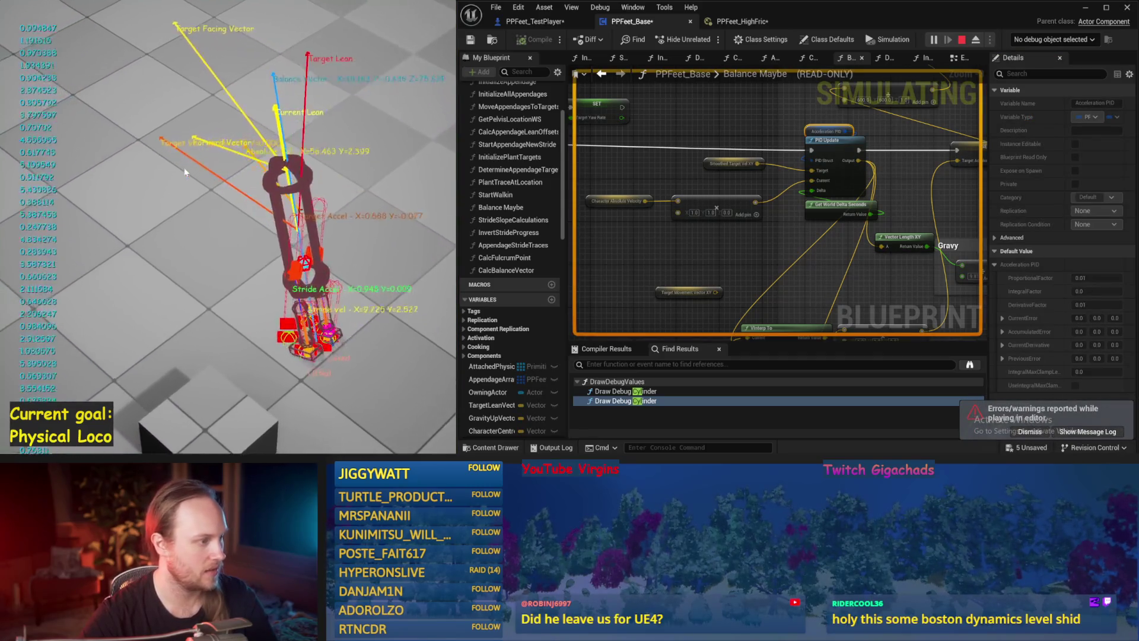
{"action": "key", "text": "Escape"}
{"action": "key", "text": "alt+s"}
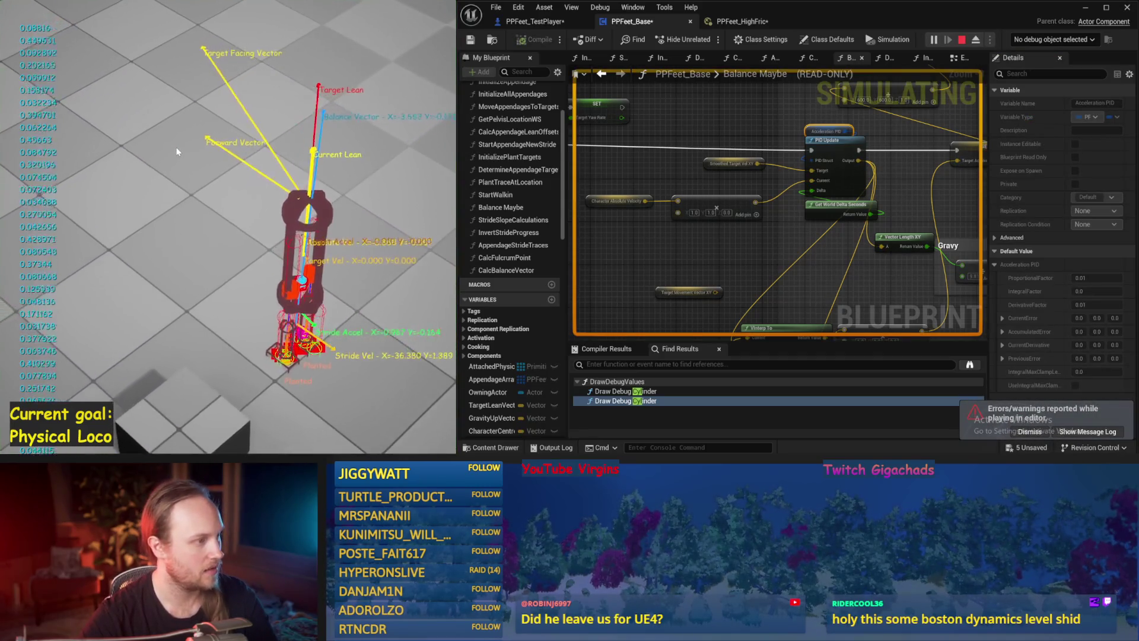
{"action": "key", "text": "Escape"}
{"action": "key", "text": "alt+s"}
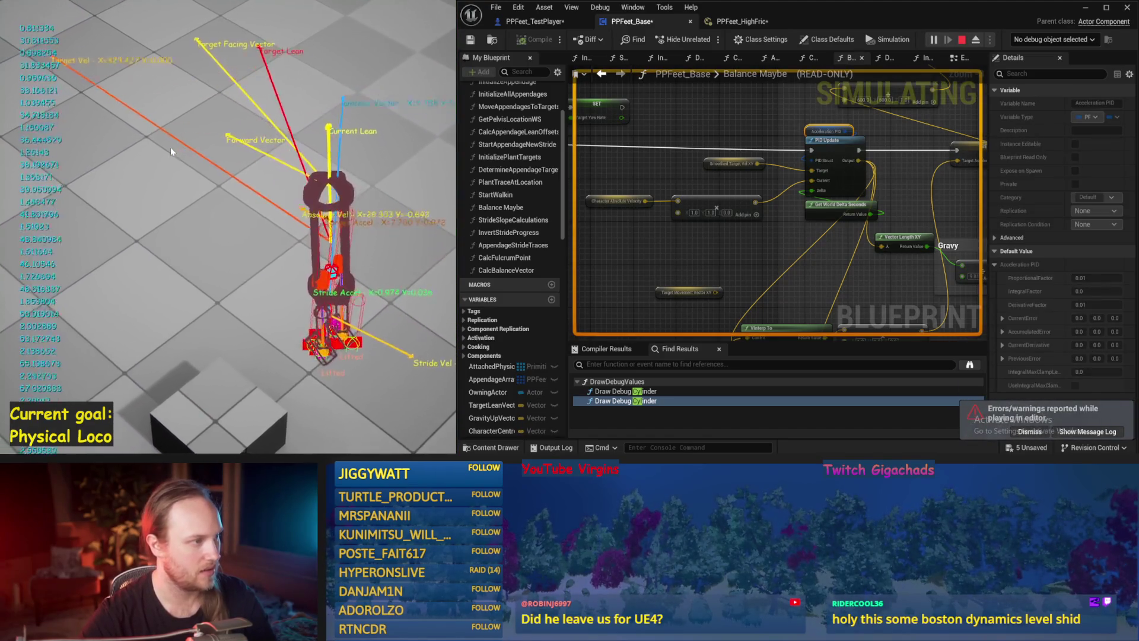
{"action": "key", "text": "Escape"}
{"action": "scroll", "coordinate": [718, 226], "scroll_direction": "up", "scroll_amount": 2}
{"action": "mouse_move", "coordinate": [802, 285]}
{"action": "left_mouse_down"}
{"action": "mouse_move", "coordinate": [688, 323]}
{"action": "mouse_move", "coordinate": [660, 259]}
{"action": "mouse_move", "coordinate": [795, 280]}
{"action": "mouse_move", "coordinate": [742, 269]}
{"action": "mouse_move", "coordinate": [707, 198]}
{"action": "left_mouse_up"}
{"action": "left_click", "coordinate": [755, 250]}
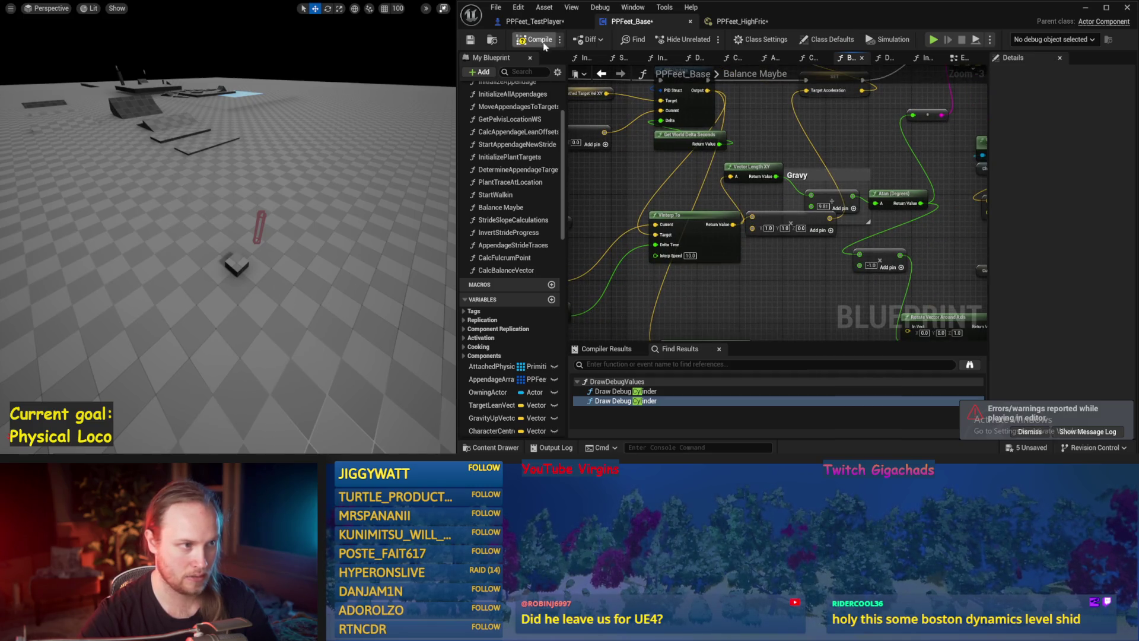
Compile and save PPFeet_Base after checking the PPFeet_HighFric physical material.
{"action": "left_click", "coordinate": [543, 42]}
{"action": "left_click", "coordinate": [735, 21]}
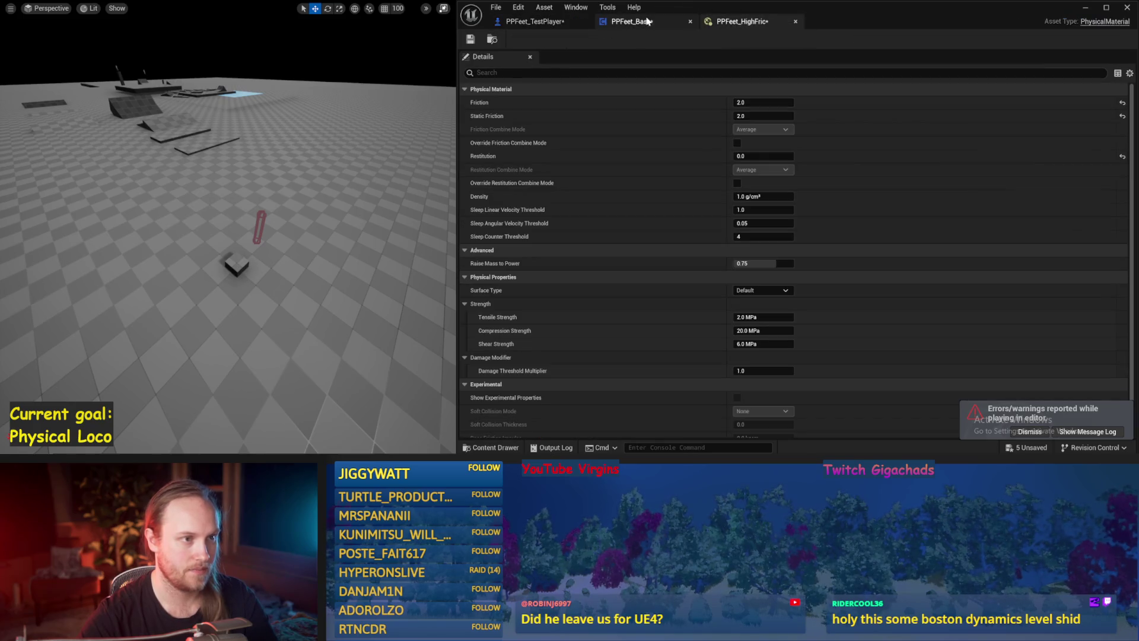
{"action": "left_click", "coordinate": [647, 21]}
{"action": "left_click", "coordinate": [471, 40]}
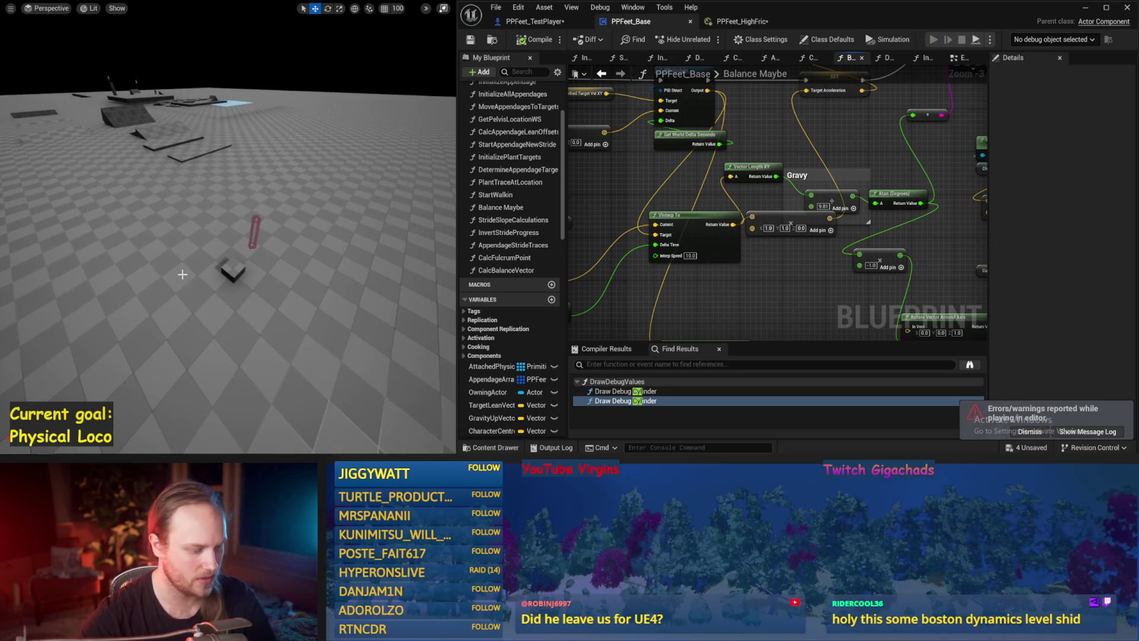
{"action": "key", "text": "Escape"}
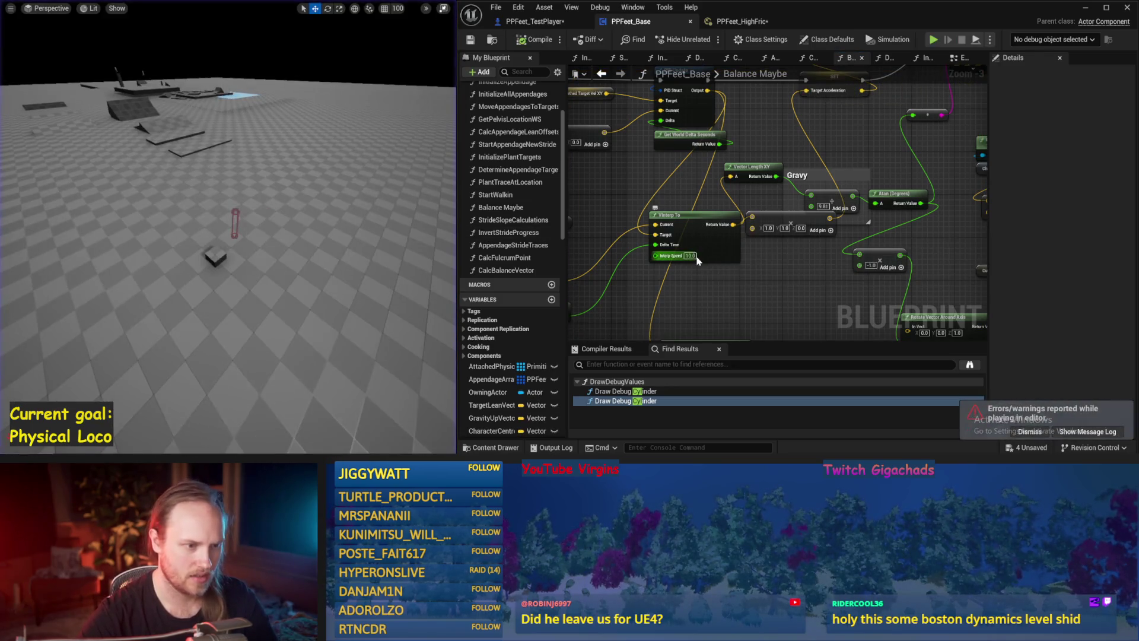
Move Make Vector near SET and wire Target Acceleration into Vector Length XY.
{"action": "mouse_move", "coordinate": [705, 244]}
{"action": "left_mouse_down"}
{"action": "mouse_move", "coordinate": [749, 262]}
{"action": "mouse_move", "coordinate": [745, 240]}
{"action": "left_mouse_up"}
{"action": "left_click", "coordinate": [611, 268]}
{"action": "mouse_move", "coordinate": [854, 173]}
{"action": "left_mouse_down"}
{"action": "mouse_move", "coordinate": [756, 233]}
{"action": "mouse_move", "coordinate": [777, 308]}
{"action": "left_mouse_up"}
{"action": "left_click", "coordinate": [832, 192]}
{"action": "mouse_move", "coordinate": [843, 184]}
{"action": "left_mouse_down"}
{"action": "mouse_move", "coordinate": [821, 204]}
{"action": "mouse_move", "coordinate": [804, 175]}
{"action": "left_mouse_up"}
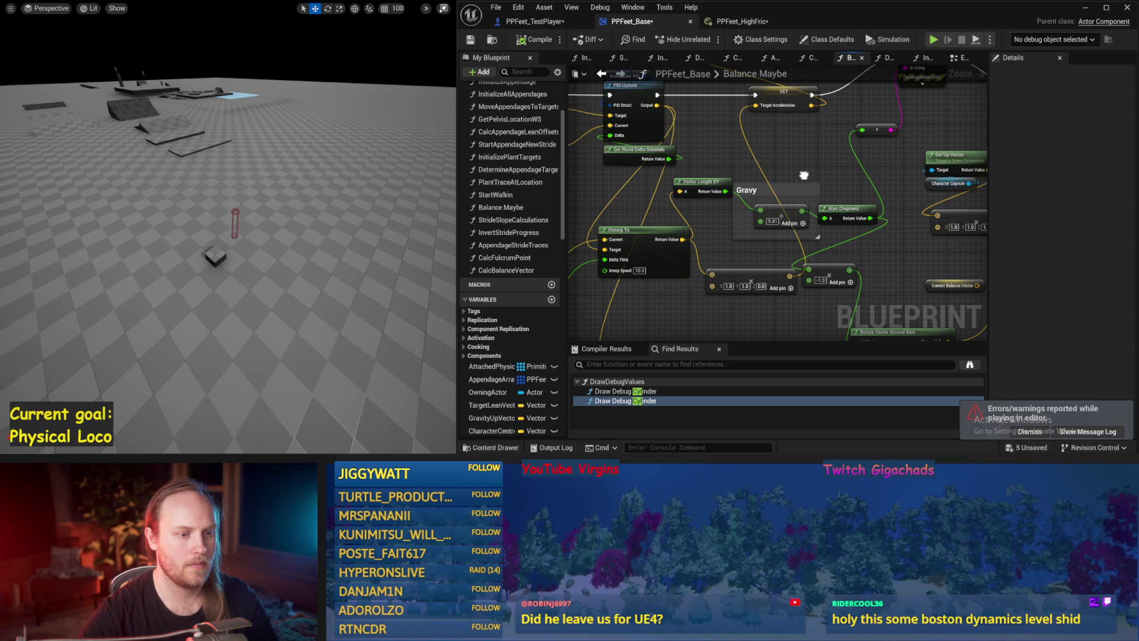
{"action": "mouse_move", "coordinate": [769, 263]}
{"action": "left_mouse_down"}
{"action": "mouse_move", "coordinate": [750, 135]}
{"action": "mouse_move", "coordinate": [781, 137]}
{"action": "left_mouse_up"}
{"action": "left_click_drag", "start_coordinate": [682, 208], "coordinate": [771, 208]}
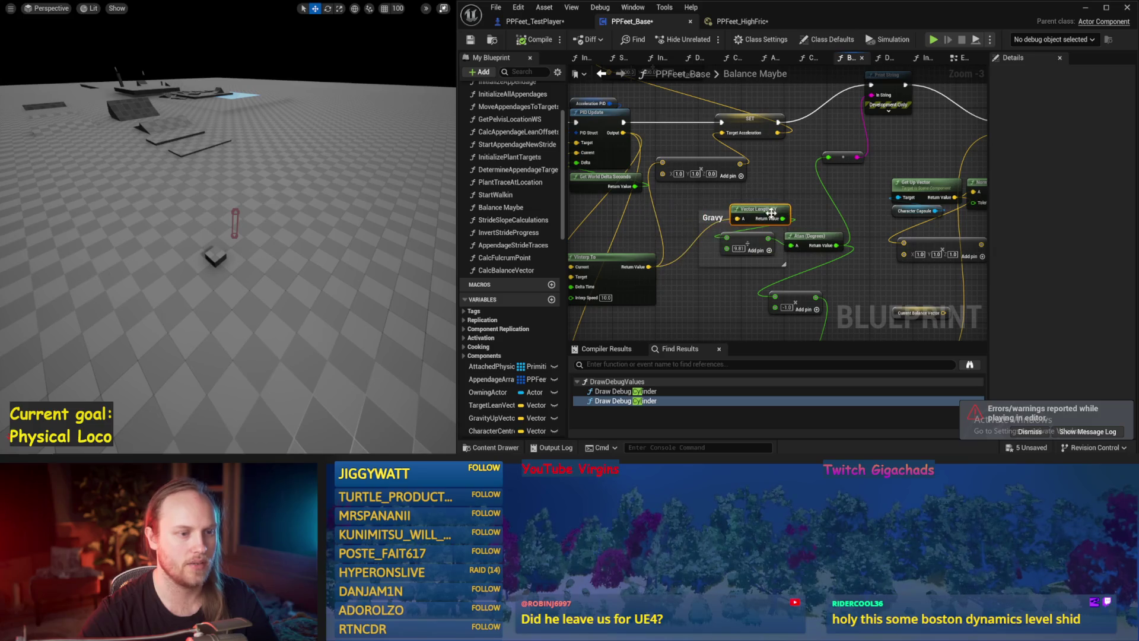
{"action": "left_click_drag", "start_coordinate": [777, 132], "coordinate": [739, 220]}
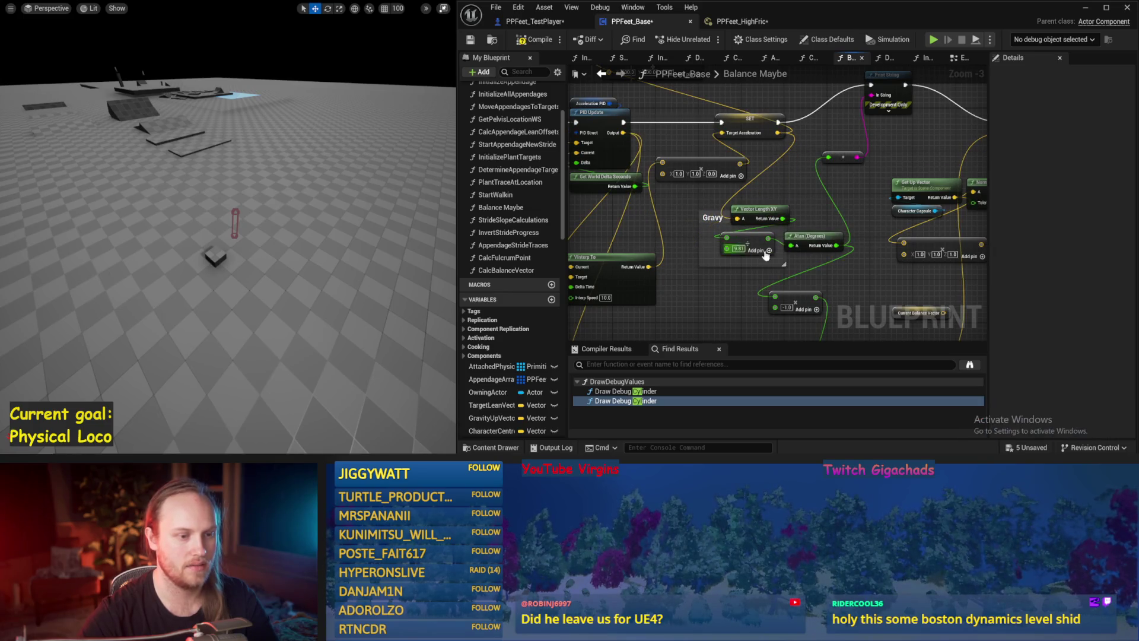
Compile the Blueprint and run several quick simulation tests.
{"action": "left_click", "coordinate": [537, 40]}
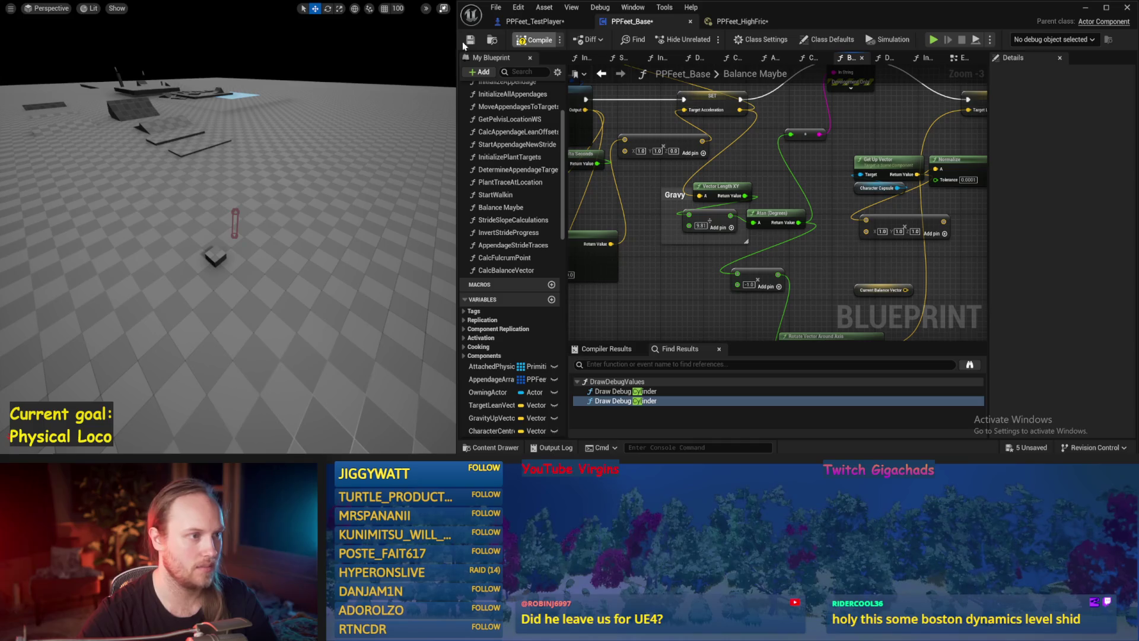
{"action": "left_click_drag", "start_coordinate": [244, 205], "coordinate": [244, 198]}
{"action": "key", "text": "alt+s"}
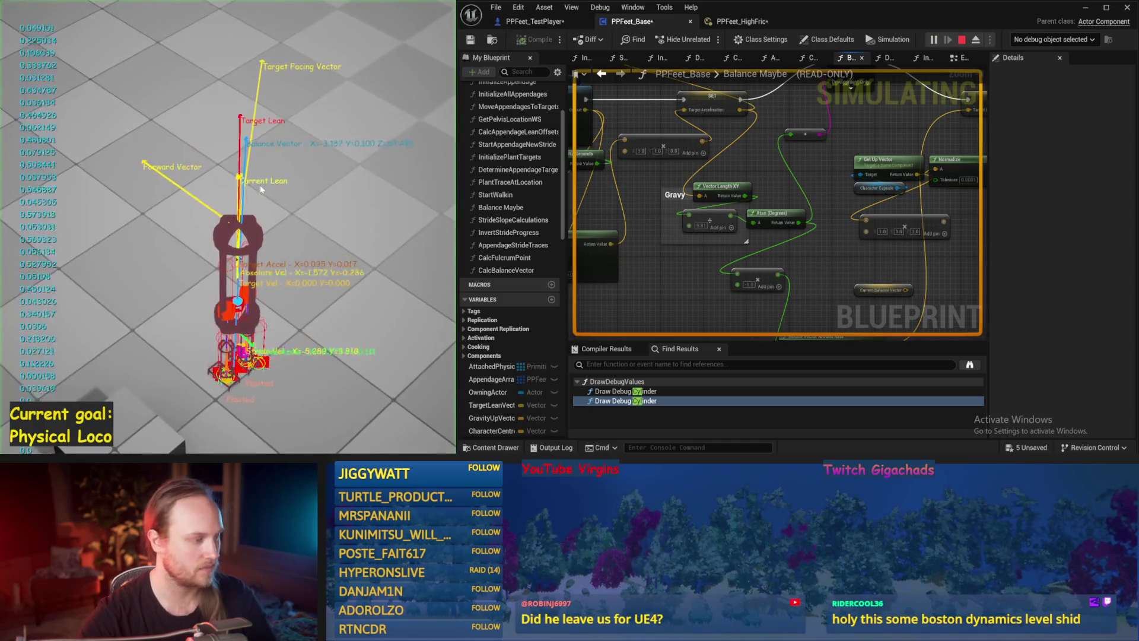
{"action": "key", "text": "Escape"}
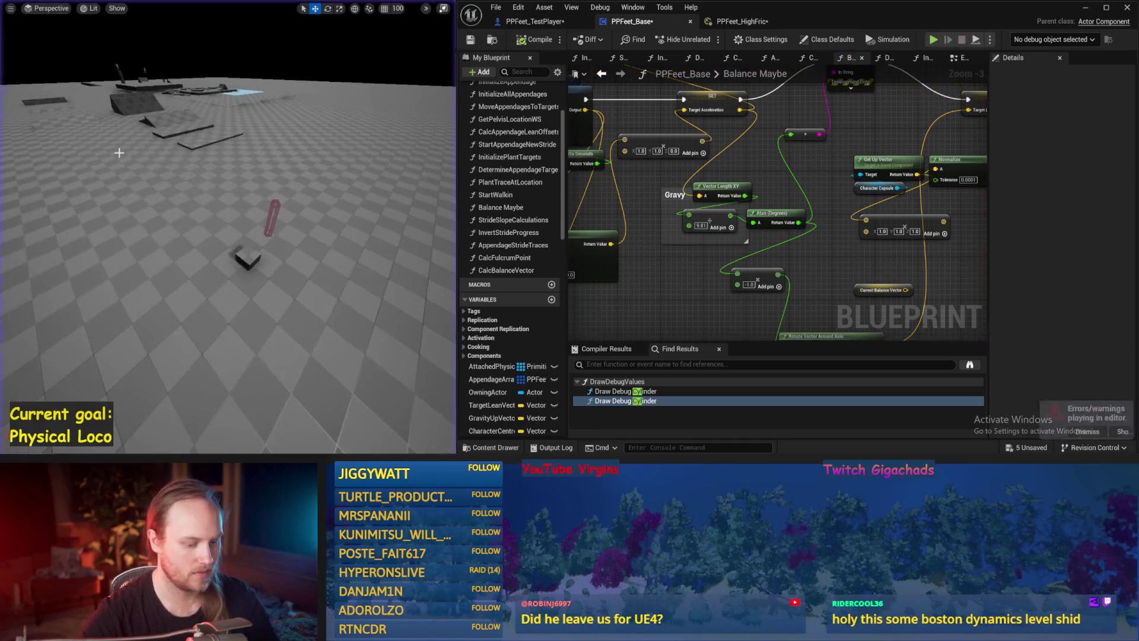
{"action": "key", "text": "alt+s"}
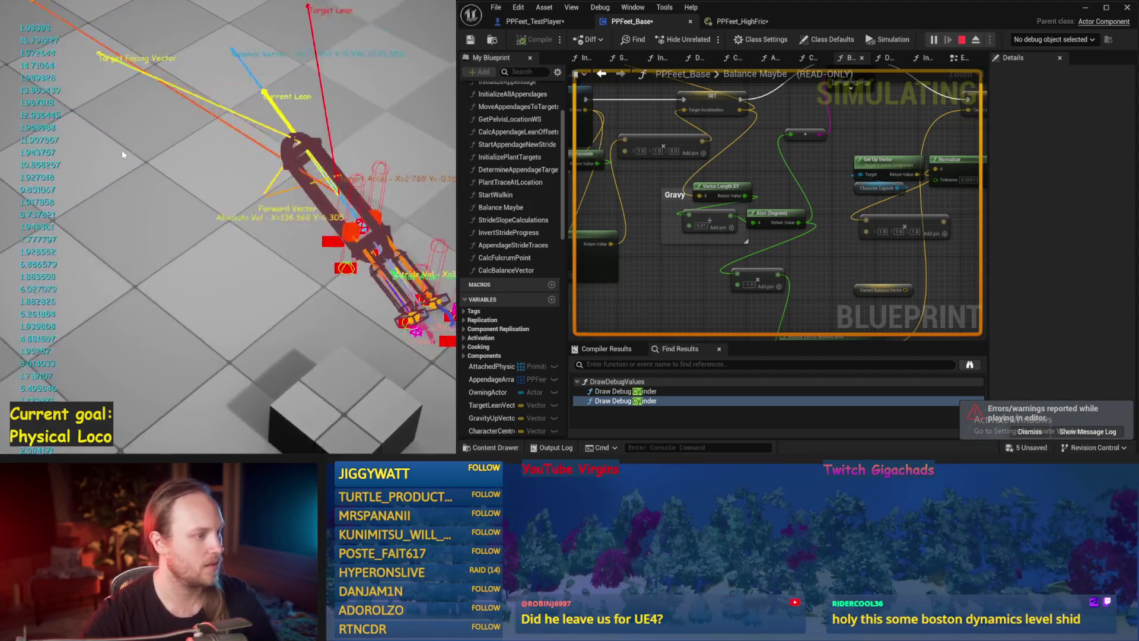
{"action": "key", "text": "Escape"}
{"action": "key", "text": "alt+p"}
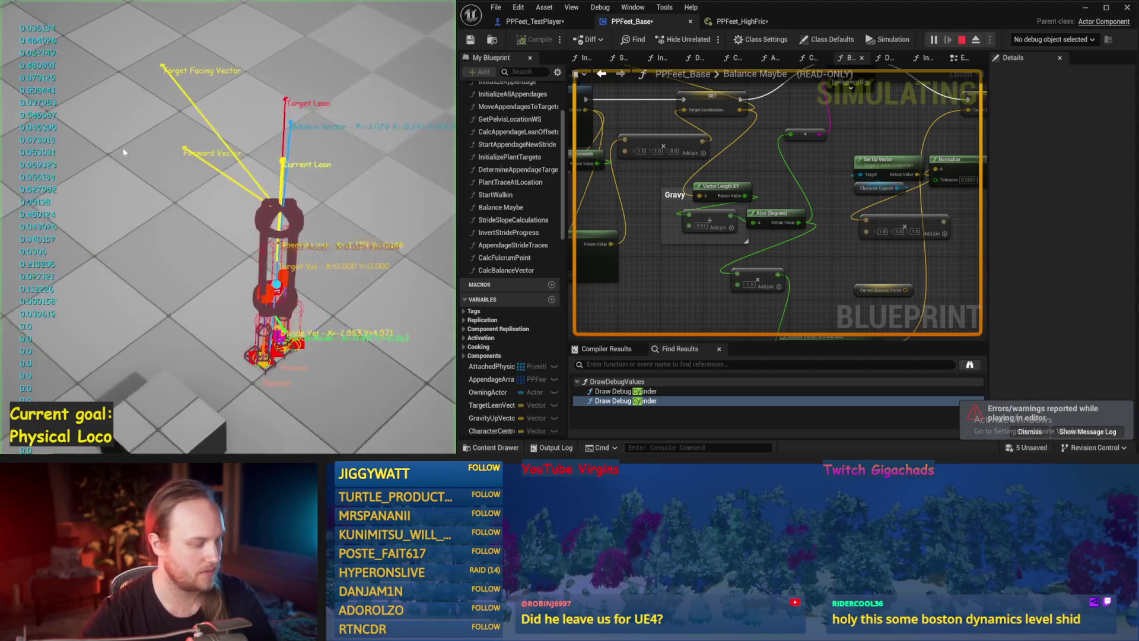
{"action": "key", "text": "Escape"}
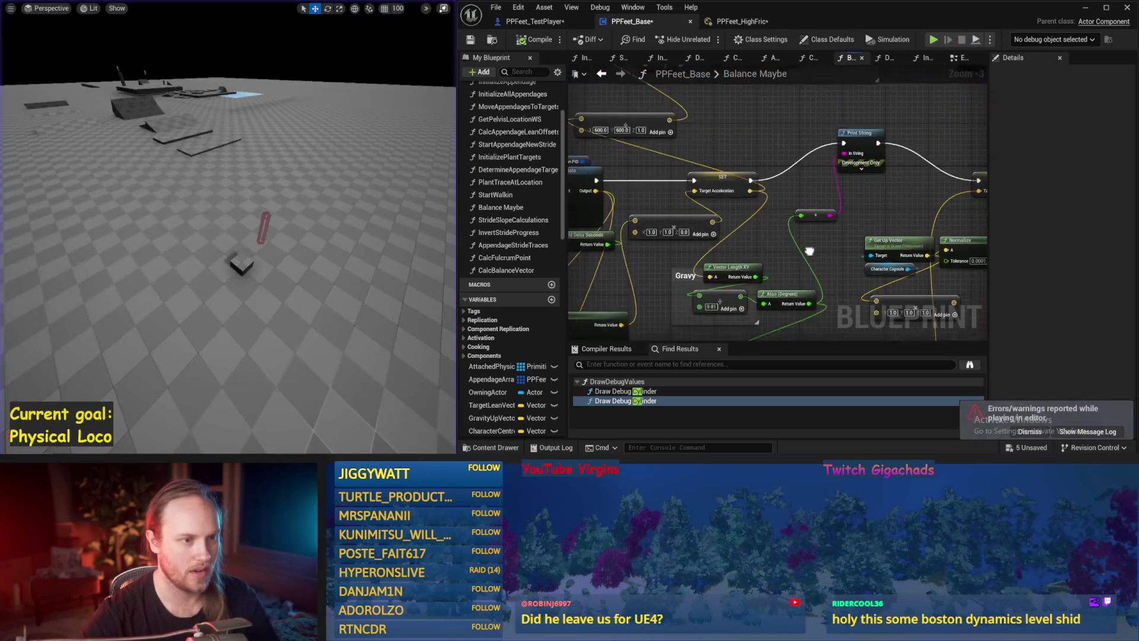
Delete the Deriving the Z comment section and its nodes.
{"action": "scroll", "coordinate": [890, 223], "scroll_direction": "down", "scroll_amount": 1}
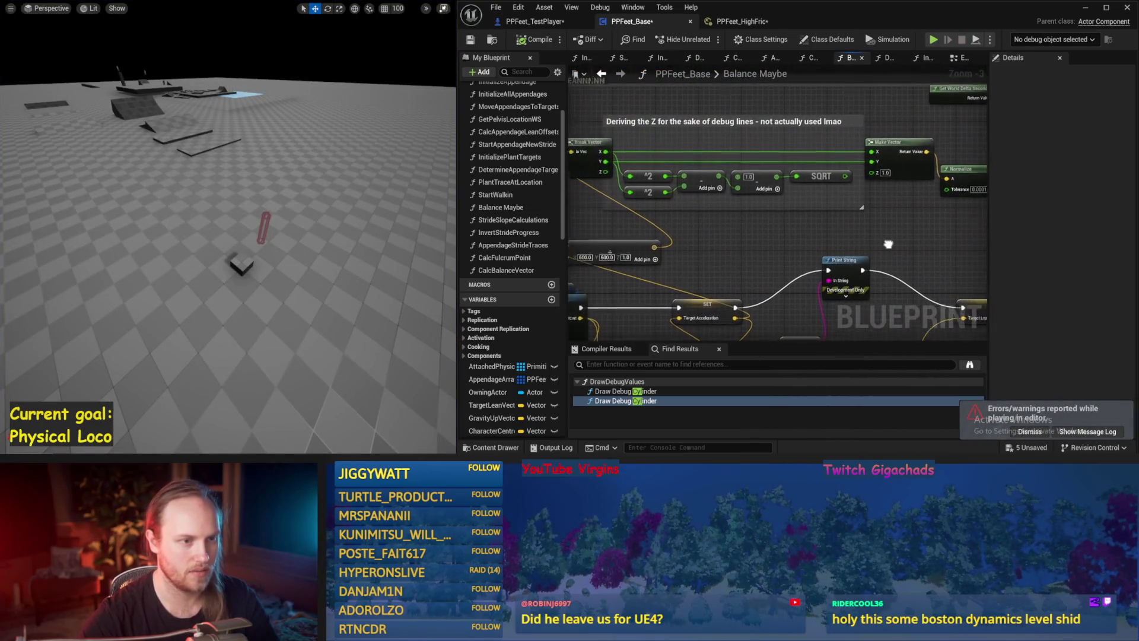
{"action": "left_click_drag", "start_coordinate": [894, 160], "coordinate": [810, 249]}
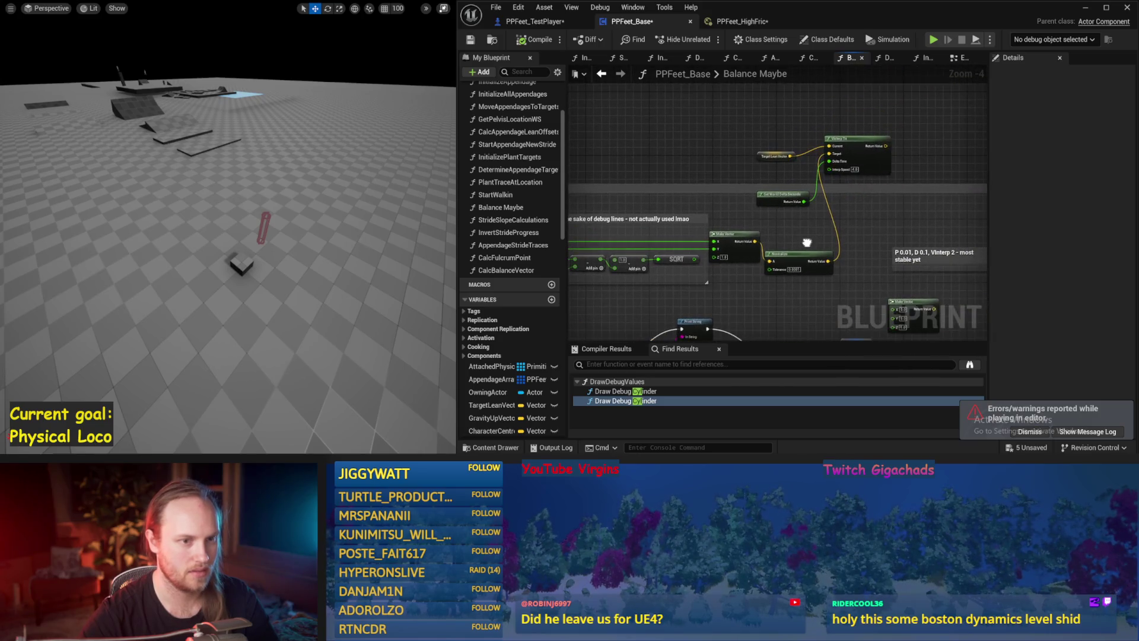
{"action": "left_click", "coordinate": [798, 234]}
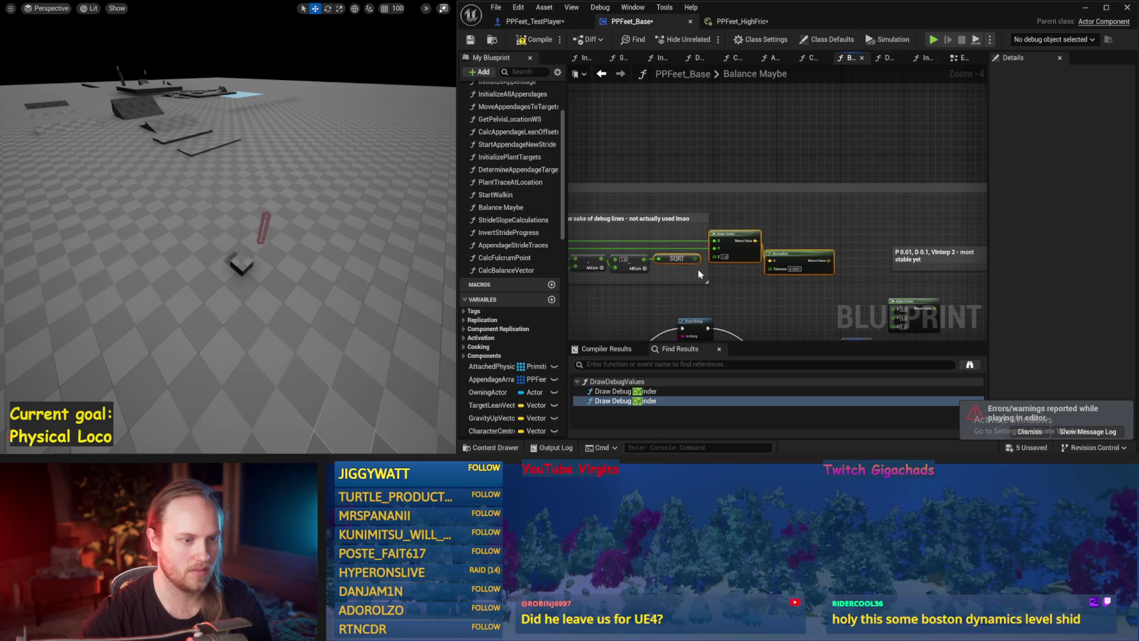
{"action": "left_click_drag", "start_coordinate": [715, 241], "coordinate": [834, 184]}
{"action": "left_click", "coordinate": [842, 162]}
{"action": "key", "text": "Delete"}
{"action": "left_click_drag", "start_coordinate": [618, 234], "coordinate": [752, 236]}
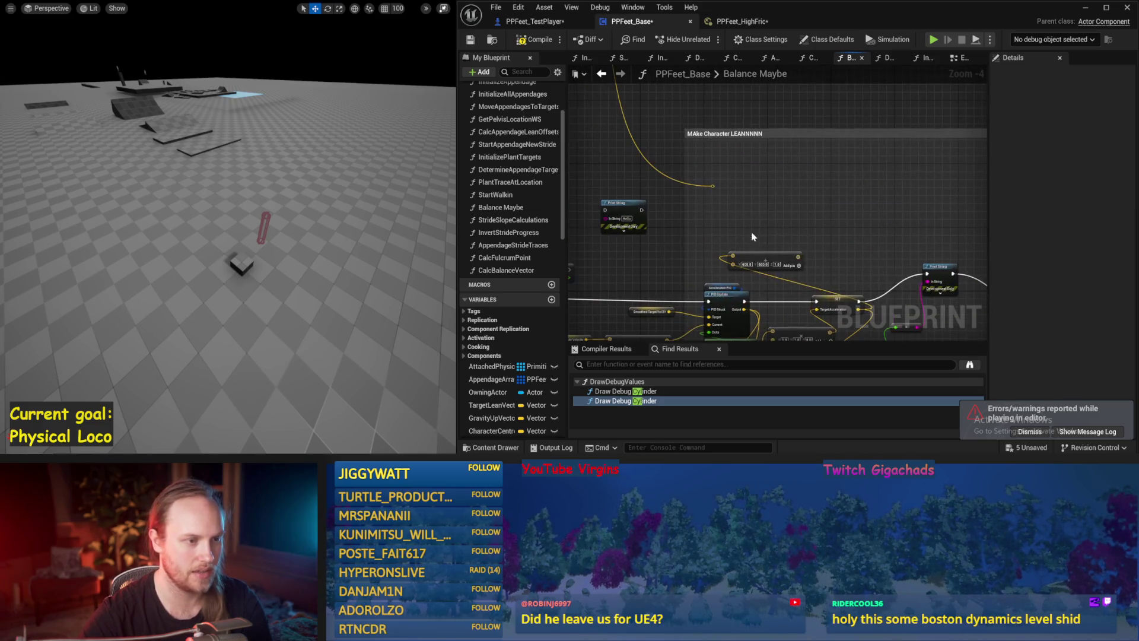
Shift the Add, Atan (Degrees) and Rotate Vector Around Axis nodes right.
{"action": "left_click_drag", "start_coordinate": [823, 239], "coordinate": [730, 169]}
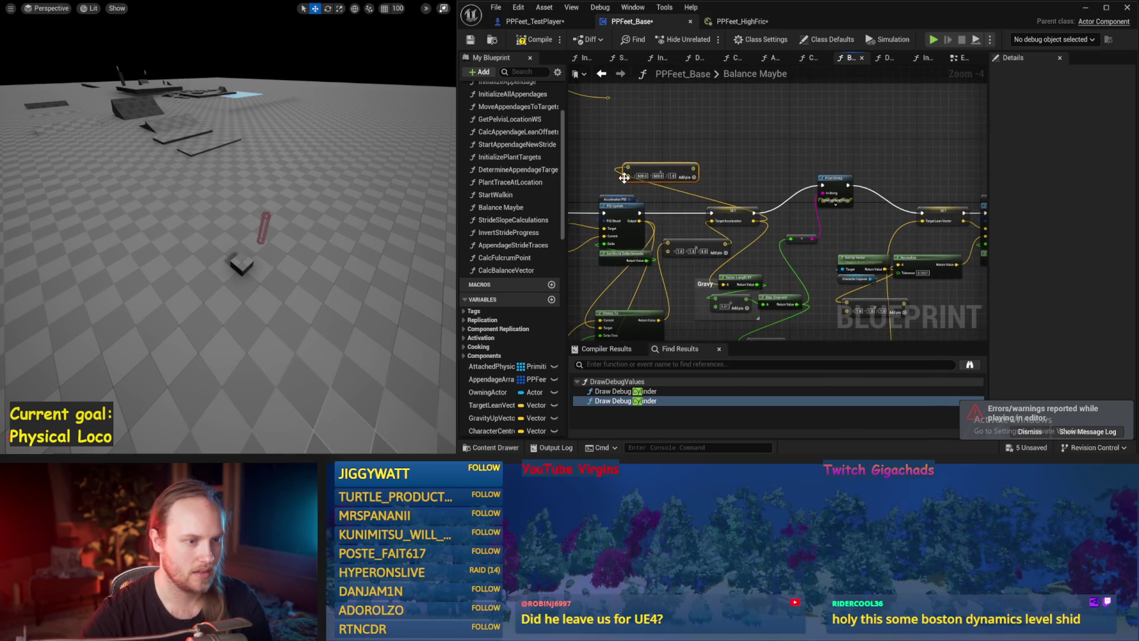
{"action": "left_click_drag", "start_coordinate": [799, 252], "coordinate": [742, 190]}
{"action": "scroll", "coordinate": [745, 194], "scroll_direction": "up", "scroll_amount": 1}
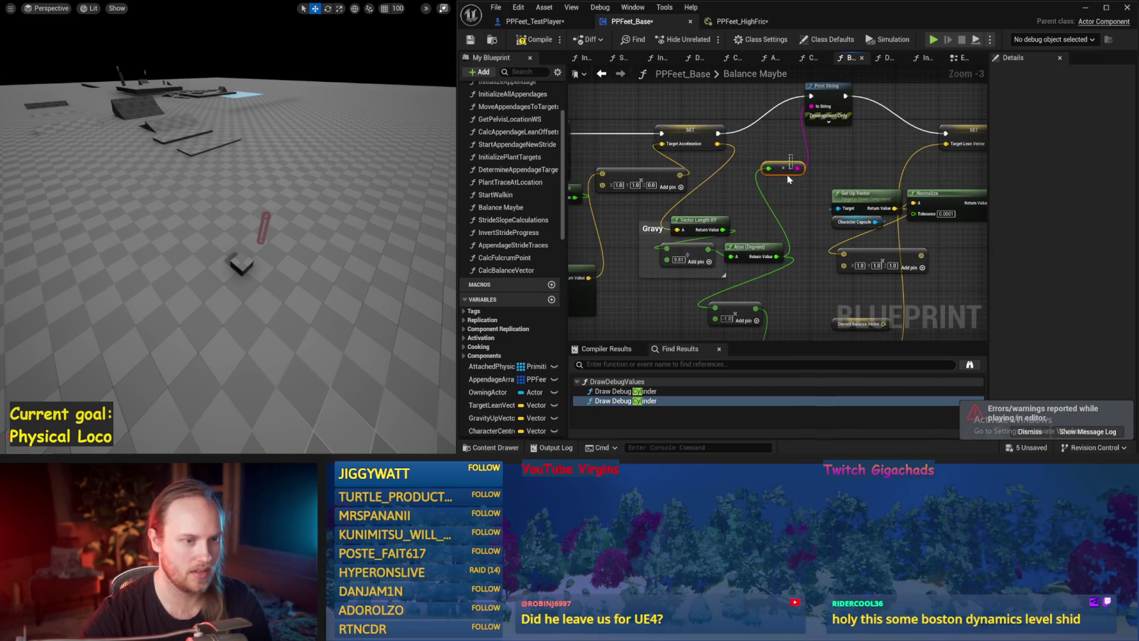
{"action": "scroll", "coordinate": [789, 256], "scroll_direction": "down", "scroll_amount": 1}
{"action": "left_click_drag", "start_coordinate": [789, 256], "coordinate": [777, 205]}
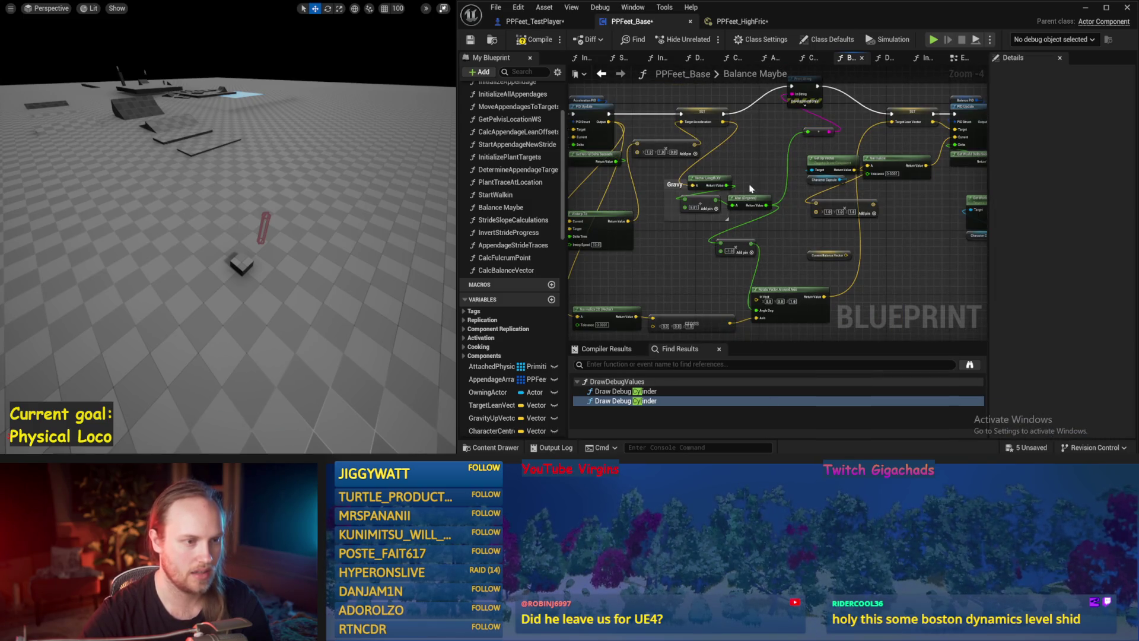
{"action": "left_click_drag", "start_coordinate": [721, 211], "coordinate": [719, 206]}
{"action": "left_click_drag", "start_coordinate": [715, 207], "coordinate": [737, 211]}
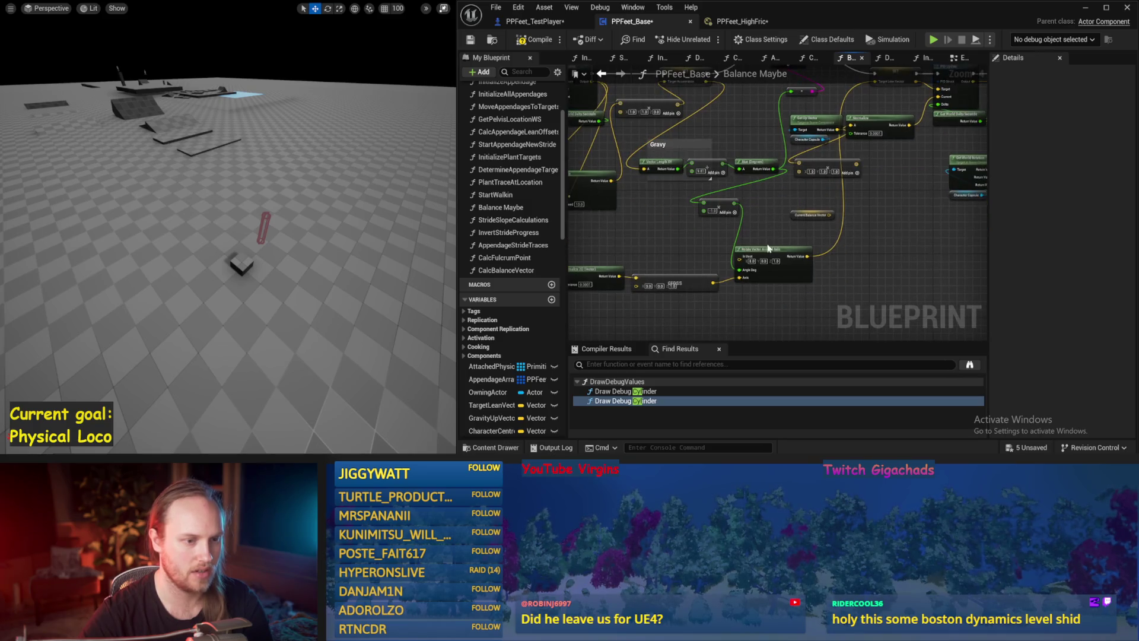
{"action": "left_click_drag", "start_coordinate": [768, 252], "coordinate": [816, 248]}
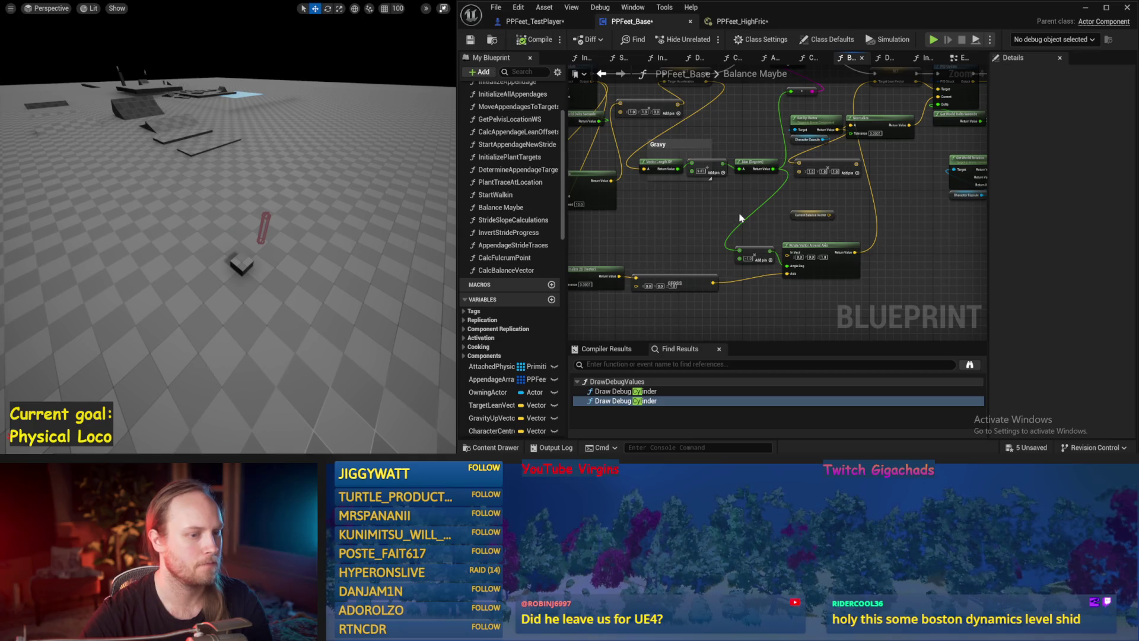
Review the upper balance and Gravy nodes, then save PPFeet_Base with Ctrl+S.
{"action": "left_click_drag", "start_coordinate": [740, 218], "coordinate": [713, 243]}
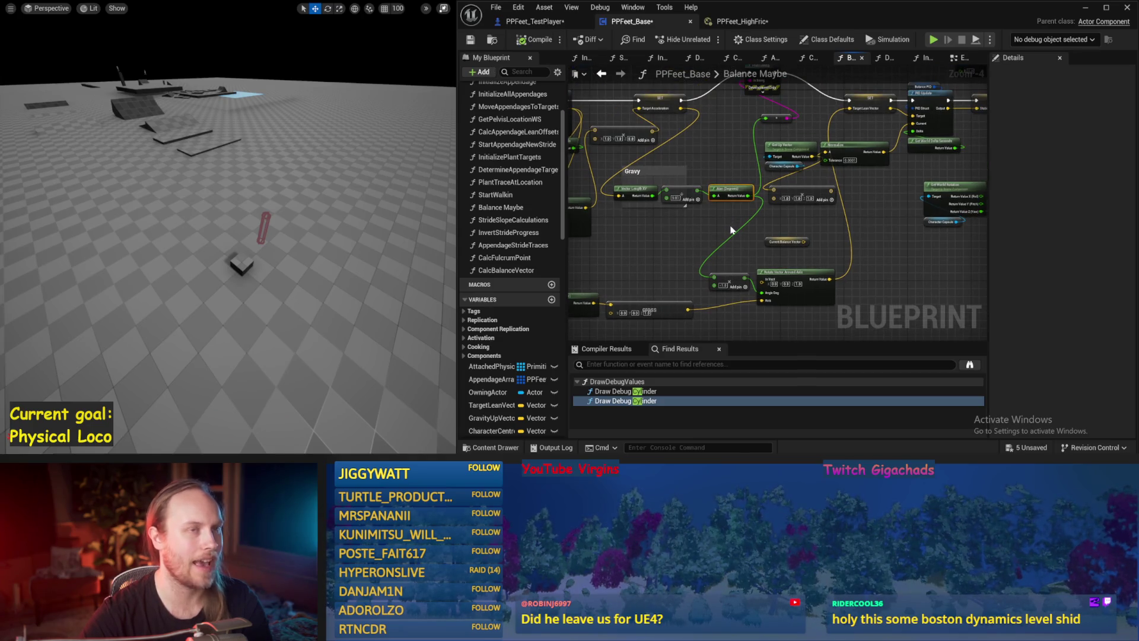
{"action": "left_click_drag", "start_coordinate": [685, 222], "coordinate": [753, 254]}
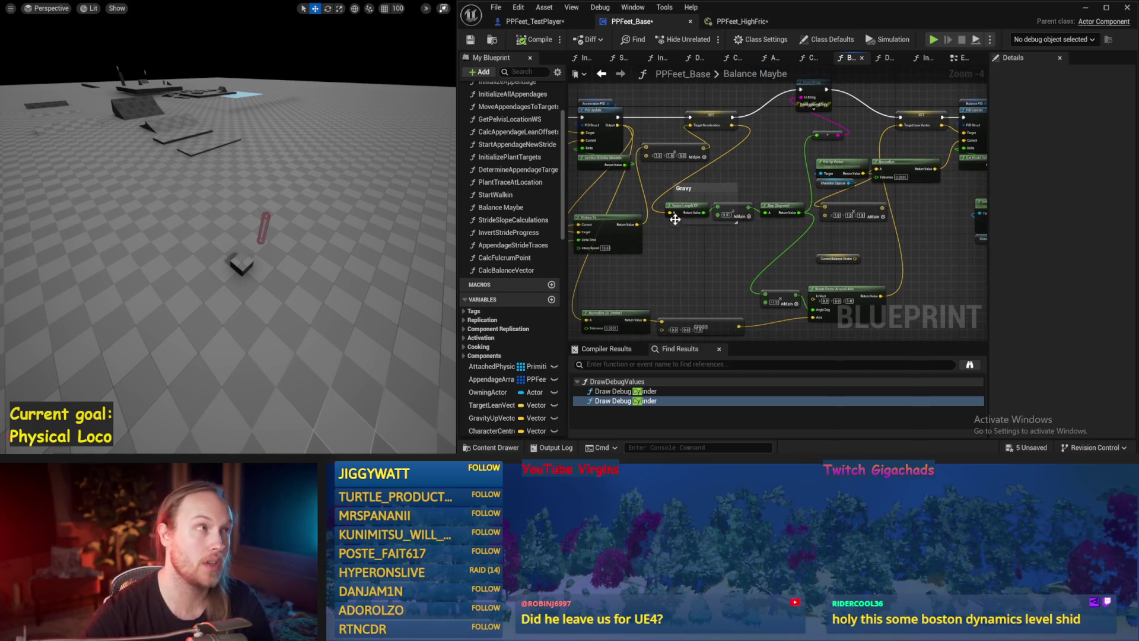
{"action": "scroll", "coordinate": [688, 262], "scroll_direction": "up", "scroll_amount": 1}
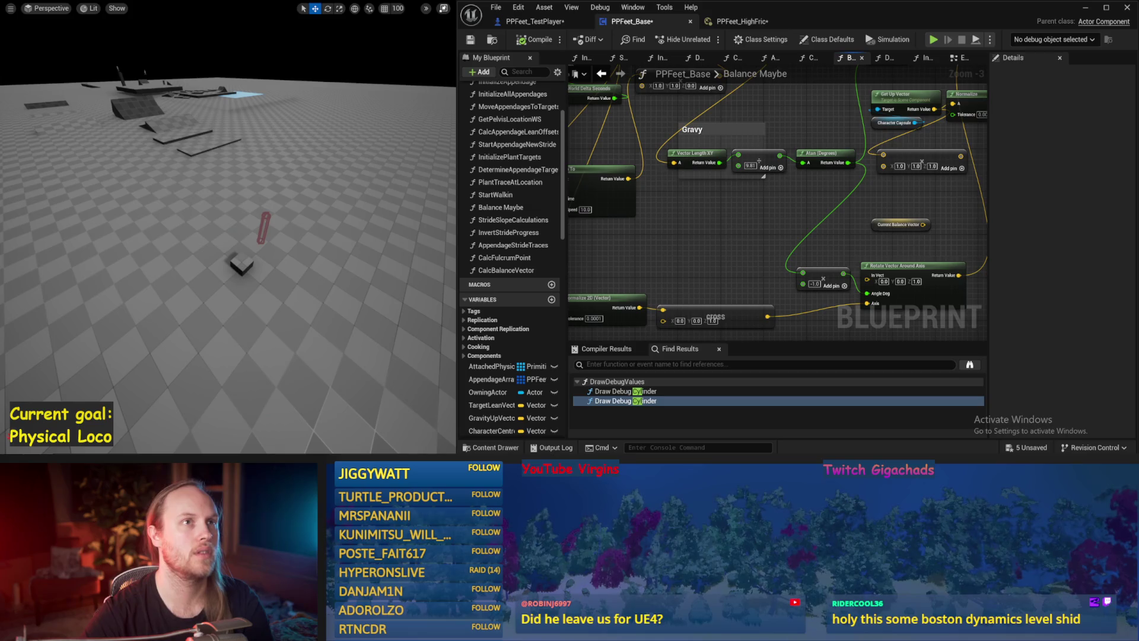
{"action": "left_click_drag", "start_coordinate": [768, 231], "coordinate": [734, 242]}
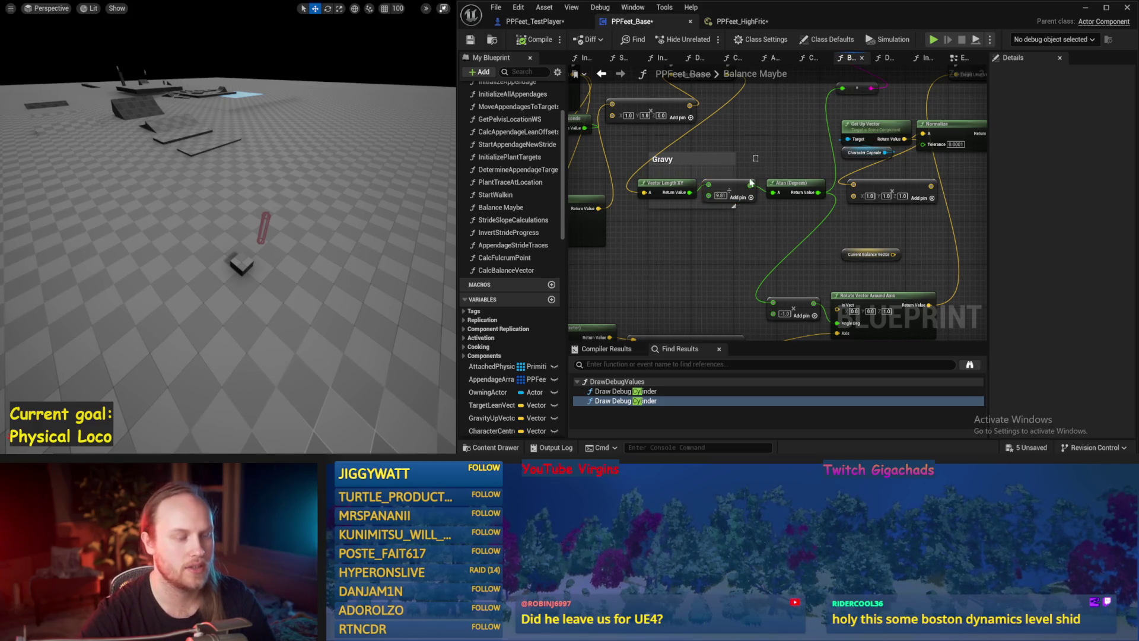
{"action": "key", "text": "ctrl+s"}
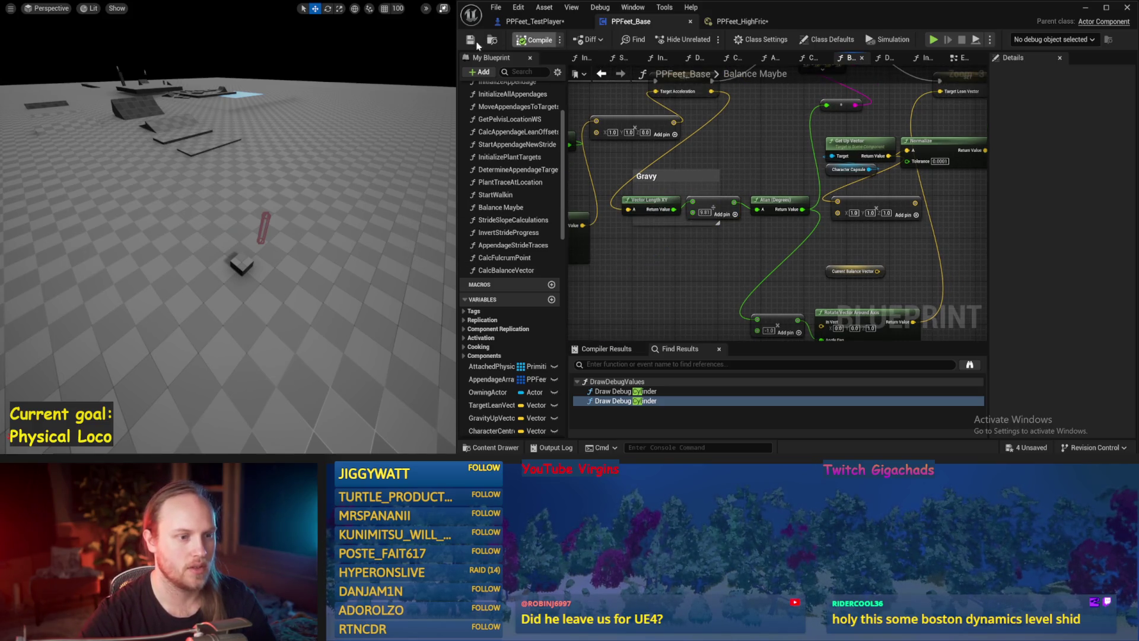
Save the Blueprint and run a quick balance simulation.
{"action": "left_click", "coordinate": [474, 42]}
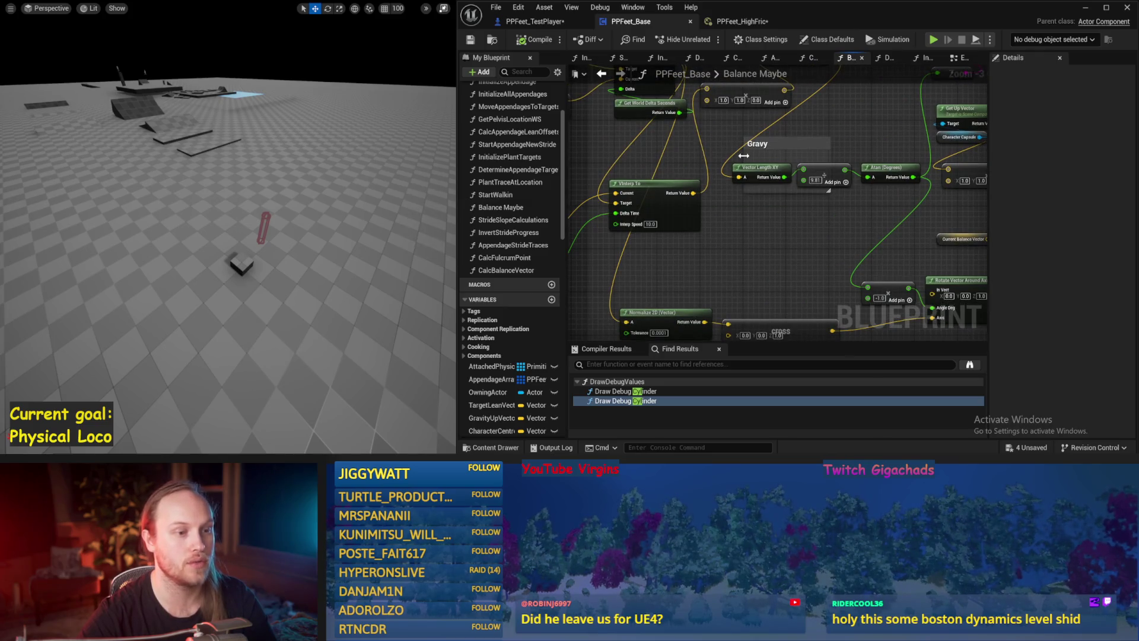
{"action": "key", "text": "ctrl+s"}
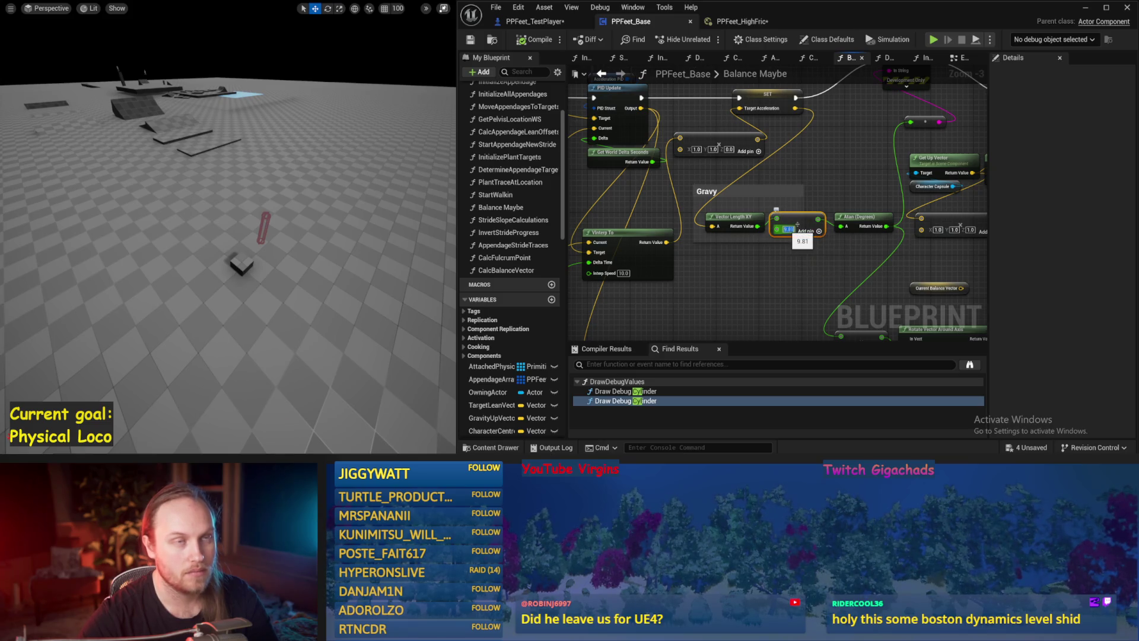
{"action": "left_click_drag", "start_coordinate": [799, 281], "coordinate": [730, 263]}
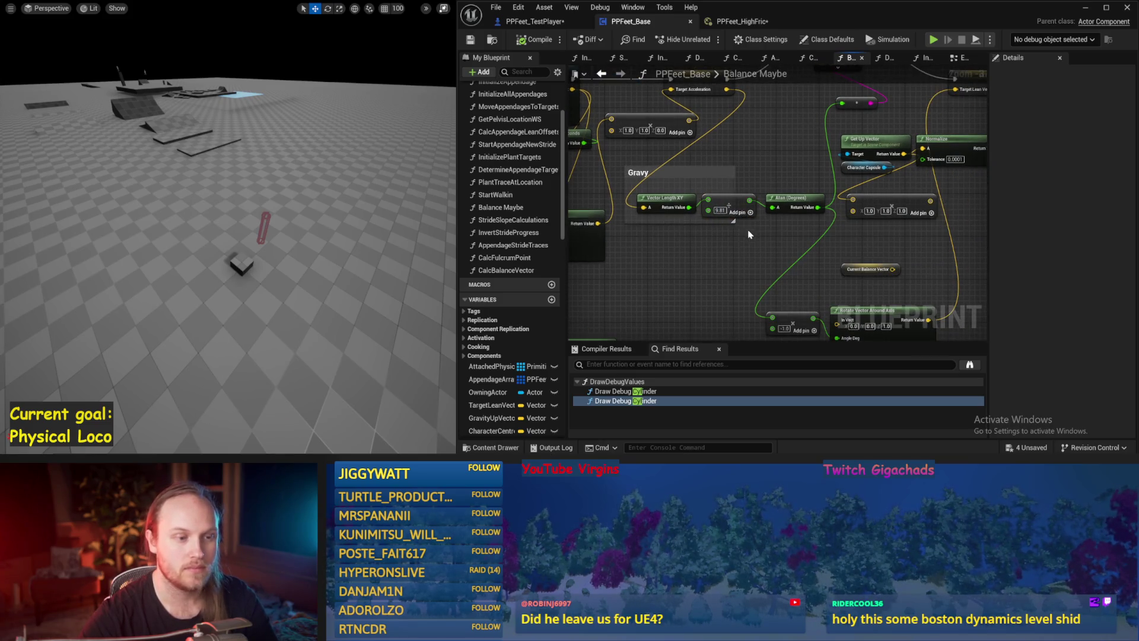
{"action": "left_click_drag", "start_coordinate": [801, 205], "coordinate": [739, 307]}
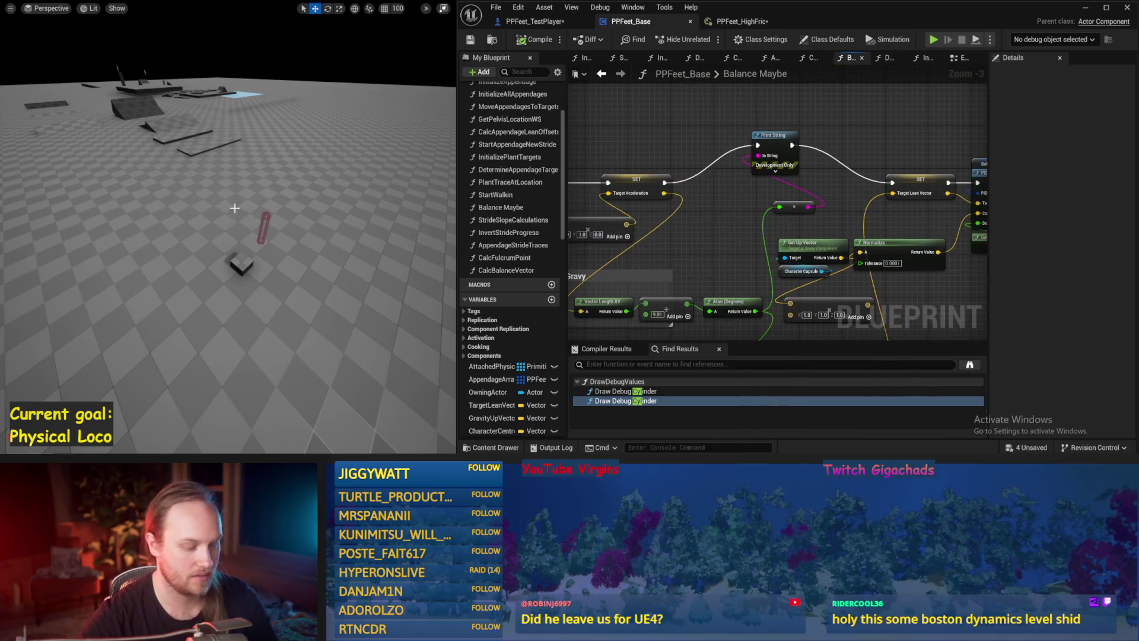
{"action": "key", "text": "alt+s"}
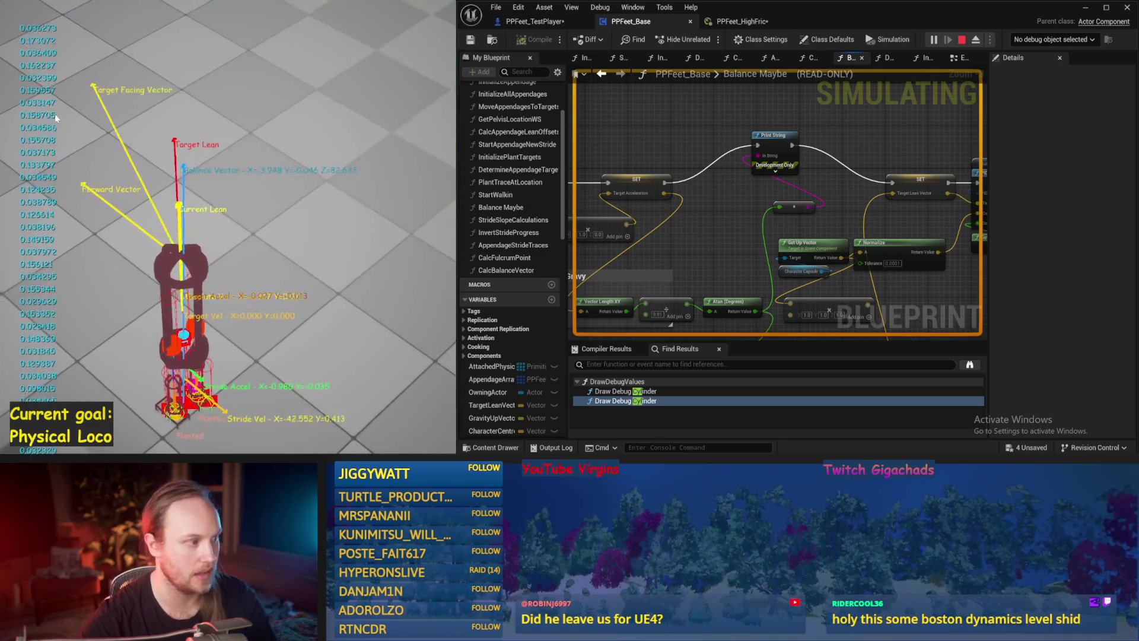
{"action": "key", "text": "Escape"}
Move the small add node down-left and wire the SET output into Normalize 2D.
{"action": "left_click_drag", "start_coordinate": [751, 276], "coordinate": [759, 176]}
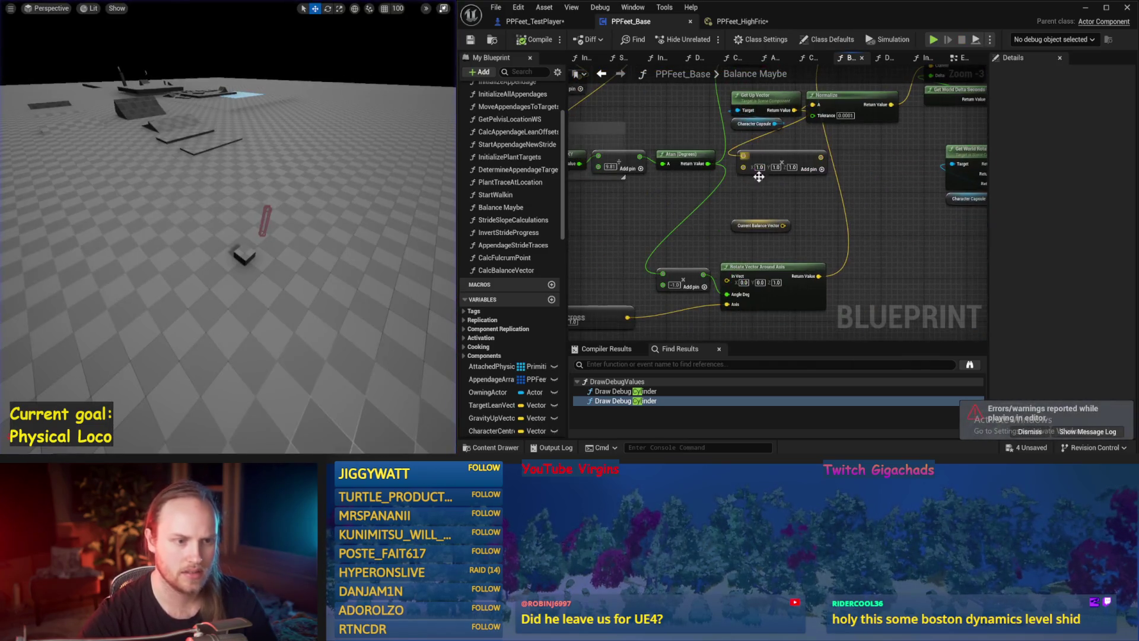
{"action": "mouse_move", "coordinate": [828, 261]}
{"action": "left_mouse_down"}
{"action": "mouse_move", "coordinate": [643, 297]}
{"action": "mouse_move", "coordinate": [801, 304]}
{"action": "left_mouse_up"}
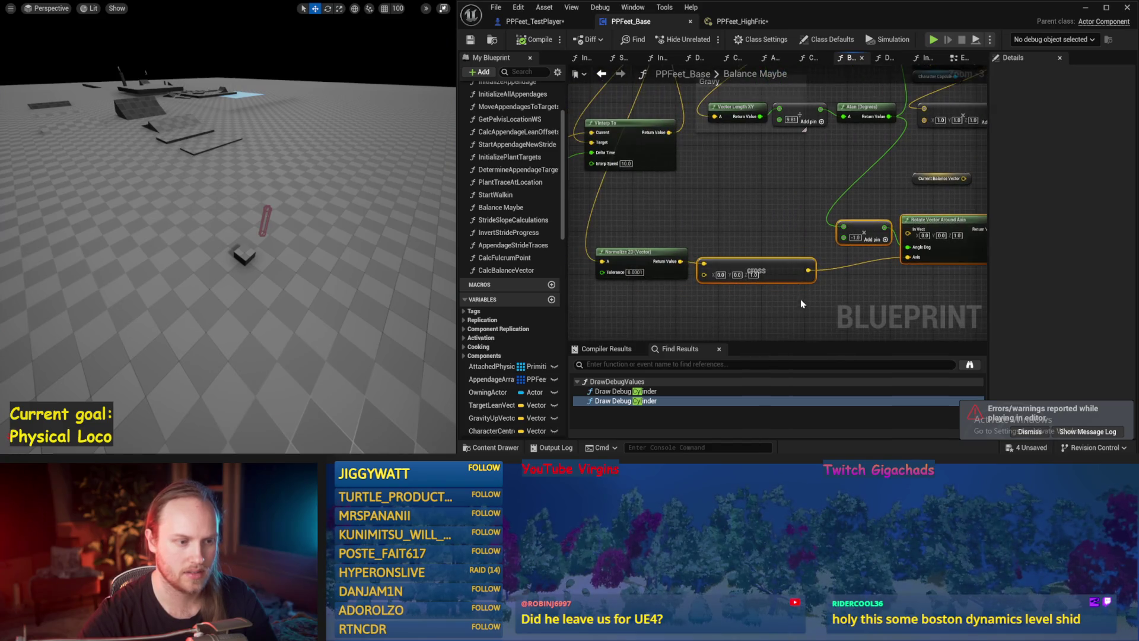
{"action": "left_click_drag", "start_coordinate": [807, 254], "coordinate": [839, 307]}
{"action": "scroll", "coordinate": [804, 227], "scroll_direction": "down", "scroll_amount": 1}
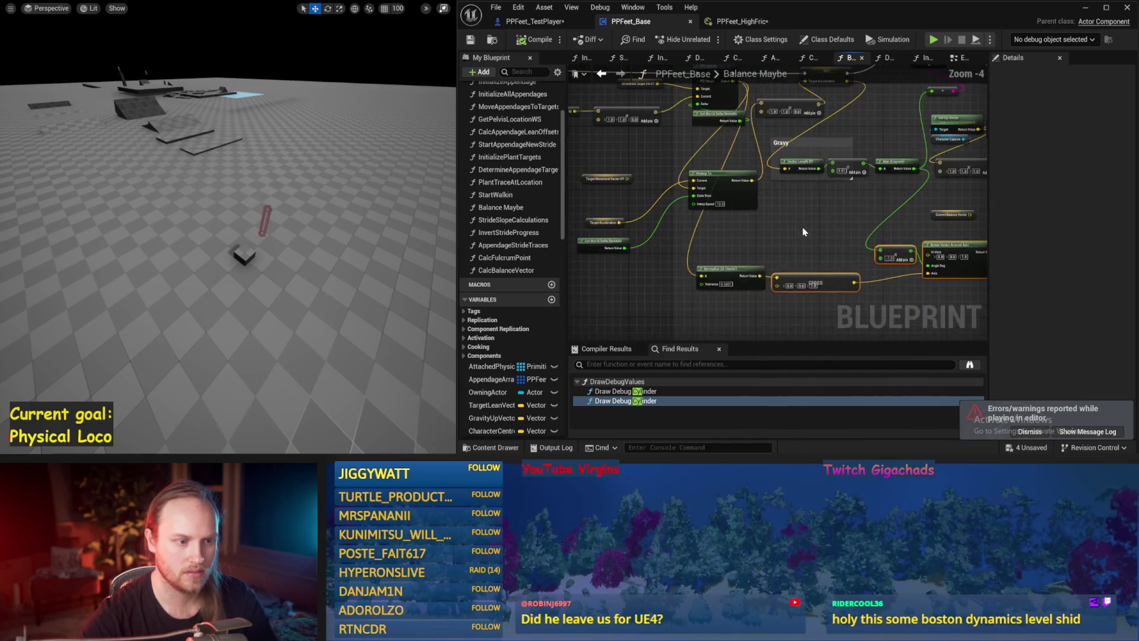
{"action": "left_click_drag", "start_coordinate": [804, 227], "coordinate": [746, 287]}
{"action": "left_click_drag", "start_coordinate": [740, 163], "coordinate": [665, 207]}
{"action": "left_click_drag", "start_coordinate": [789, 110], "coordinate": [655, 283]}
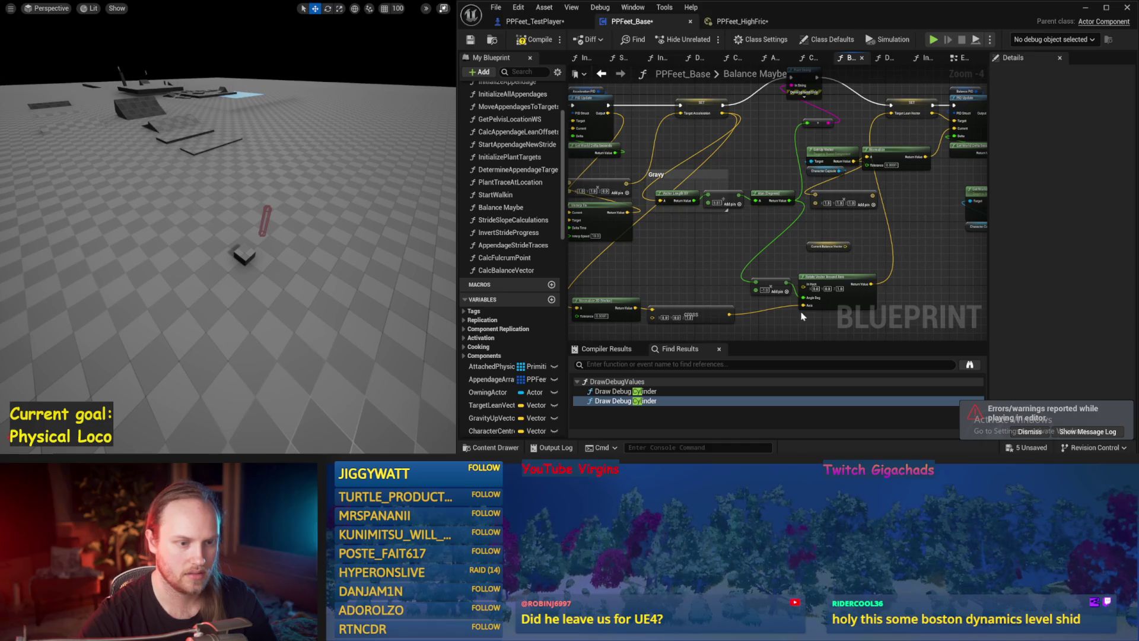
Reposition the Normalize 2D/cross nodes and the Get Up Vector, Normalize, Character Capsule group.
{"action": "mouse_move", "coordinate": [821, 201]}
{"action": "left_mouse_down"}
{"action": "mouse_move", "coordinate": [716, 249]}
{"action": "mouse_move", "coordinate": [802, 156]}
{"action": "left_mouse_up"}
{"action": "mouse_move", "coordinate": [972, 141]}
{"action": "left_mouse_down"}
{"action": "mouse_move", "coordinate": [740, 240]}
{"action": "mouse_move", "coordinate": [722, 261]}
{"action": "mouse_move", "coordinate": [805, 230]}
{"action": "left_mouse_up"}
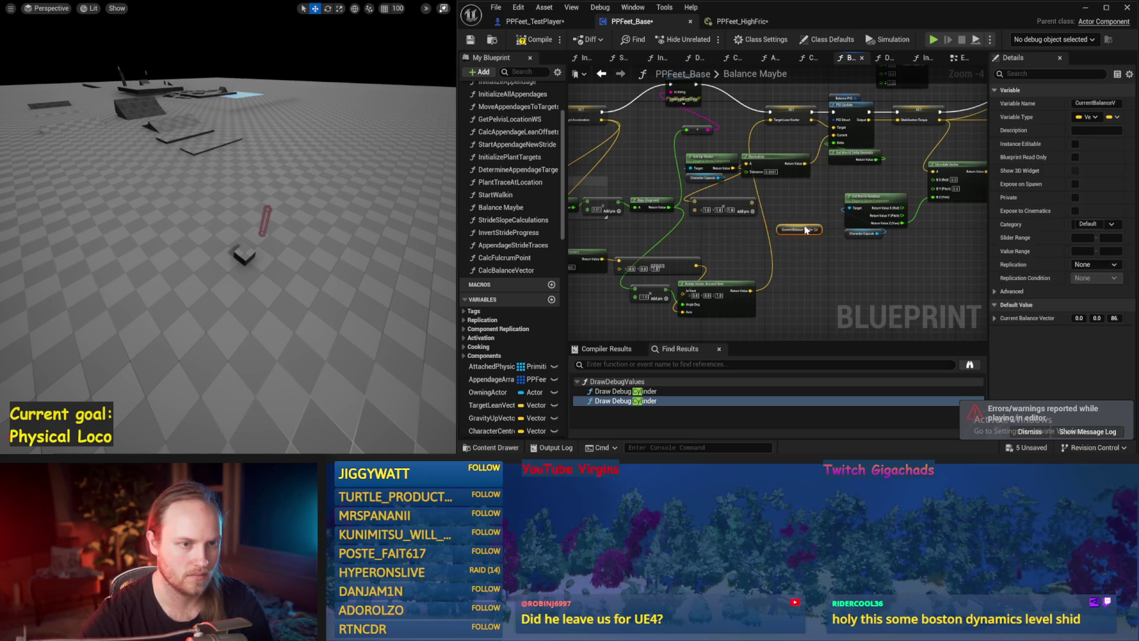
{"action": "left_click", "coordinate": [816, 196]}
{"action": "scroll", "coordinate": [817, 196], "scroll_direction": "up", "scroll_amount": 1}
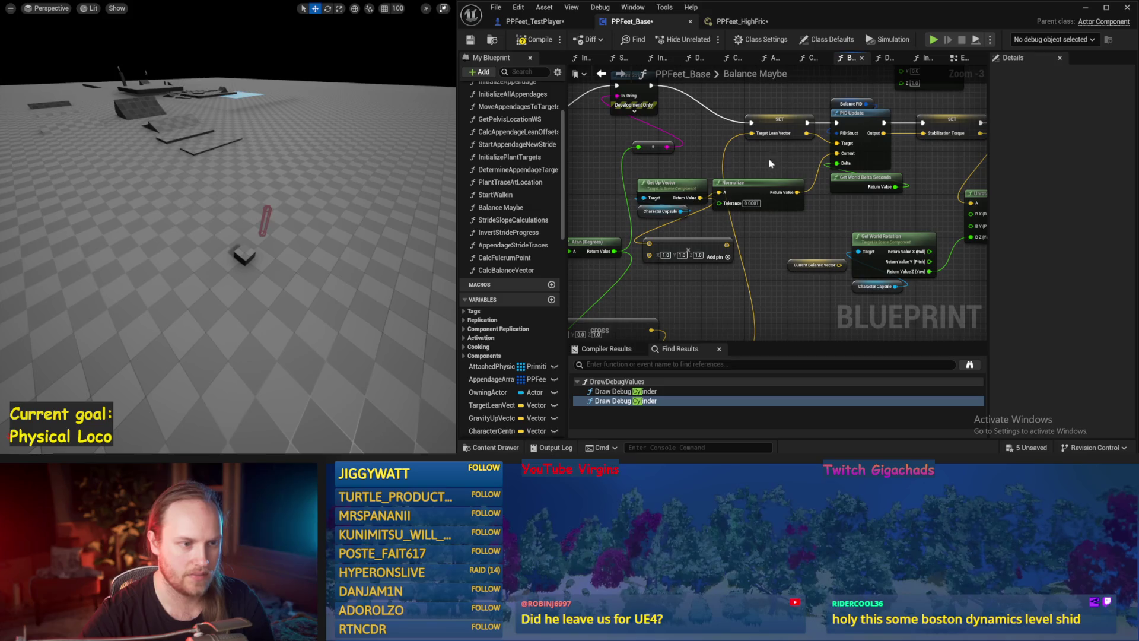
{"action": "left_click_drag", "start_coordinate": [770, 163], "coordinate": [671, 218]}
{"action": "left_click_drag", "start_coordinate": [781, 193], "coordinate": [759, 89]}
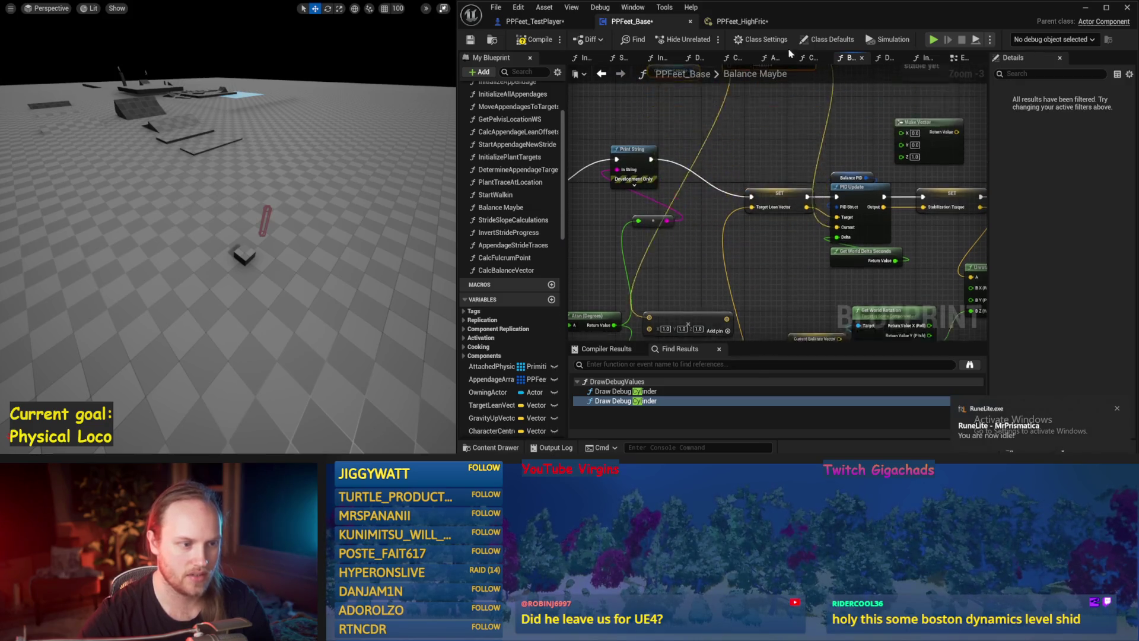
{"action": "left_click", "coordinate": [764, 220]}
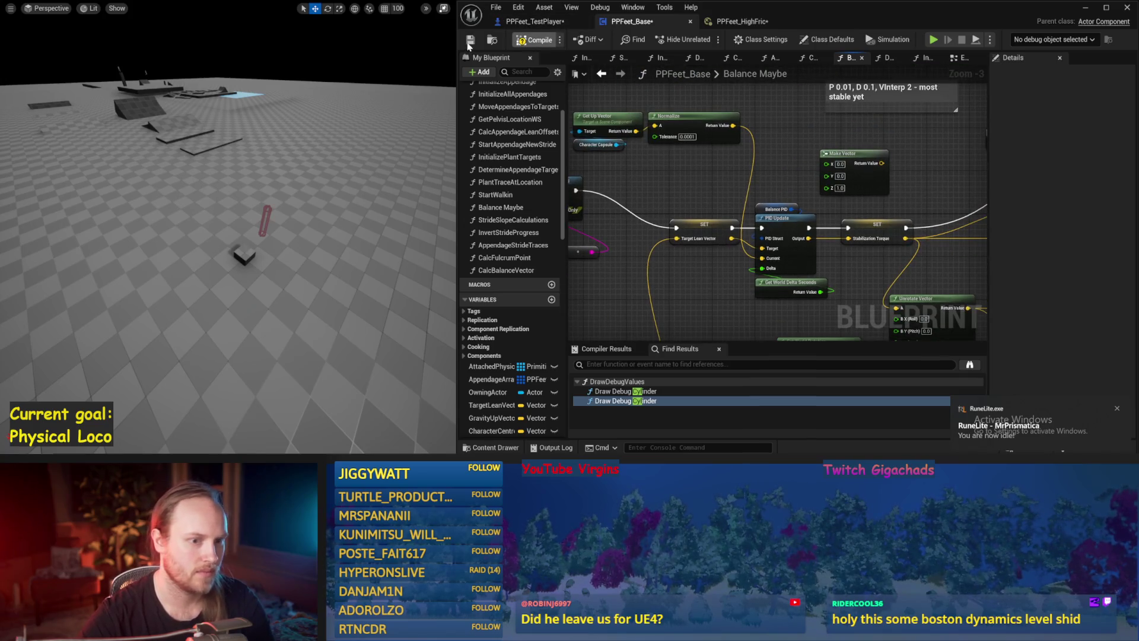
Delete the Make Vector node, run two balance simulations, and save.
{"action": "mouse_move", "coordinate": [715, 142]}
{"action": "left_mouse_down"}
{"action": "mouse_move", "coordinate": [798, 205]}
{"action": "mouse_move", "coordinate": [712, 189]}
{"action": "left_mouse_up"}
{"action": "key", "text": "Delete"}
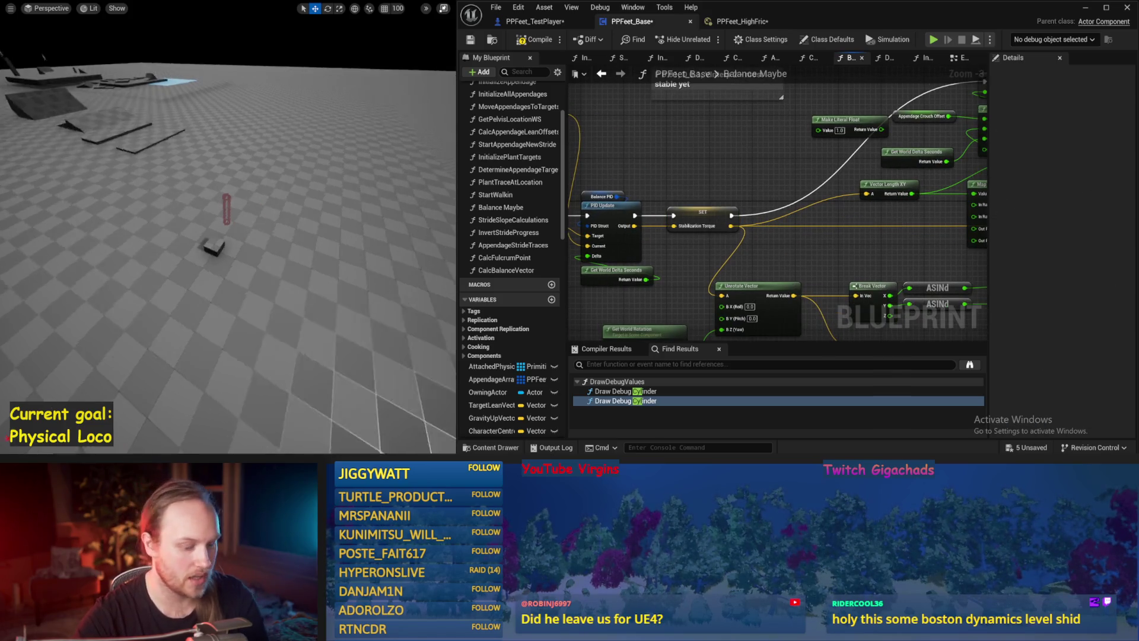
{"action": "key", "text": "alt+p"}
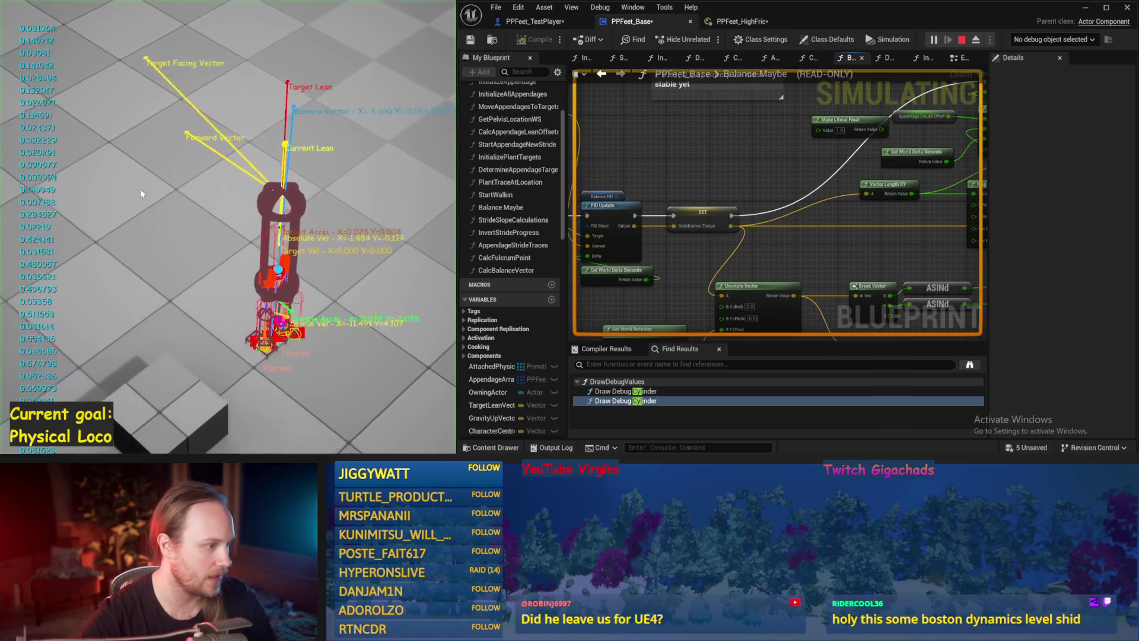
{"action": "key", "text": "Escape"}
{"action": "key", "text": "alt+p"}
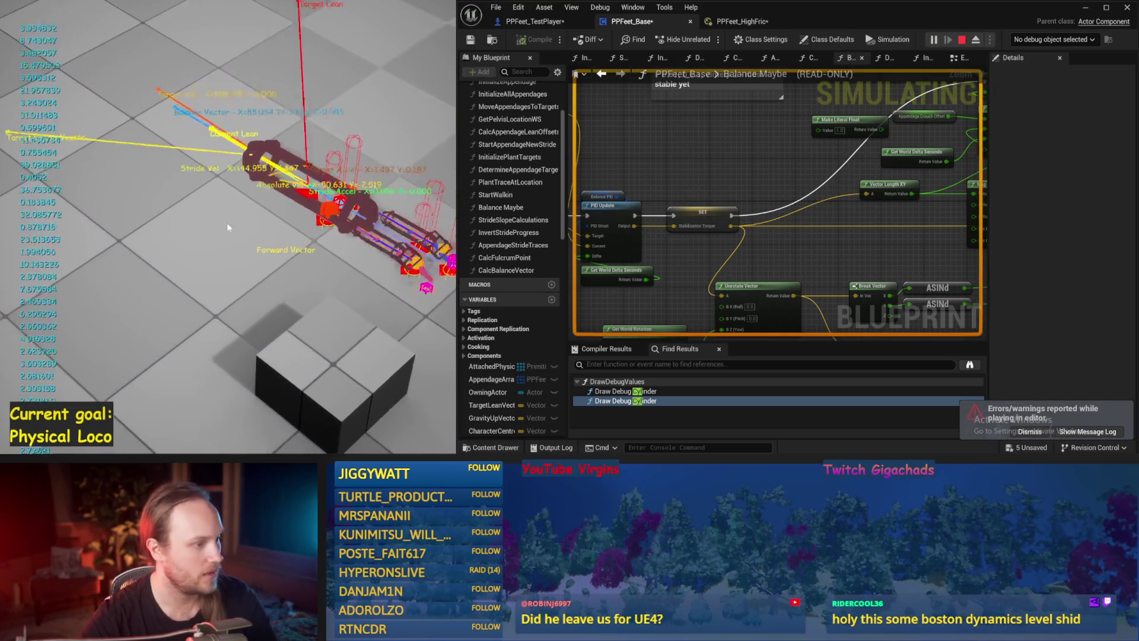
{"action": "key", "text": "Escape"}
{"action": "key", "text": "ctrl+s"}
{"action": "scroll", "coordinate": [821, 185], "scroll_direction": "down", "scroll_amount": 2}
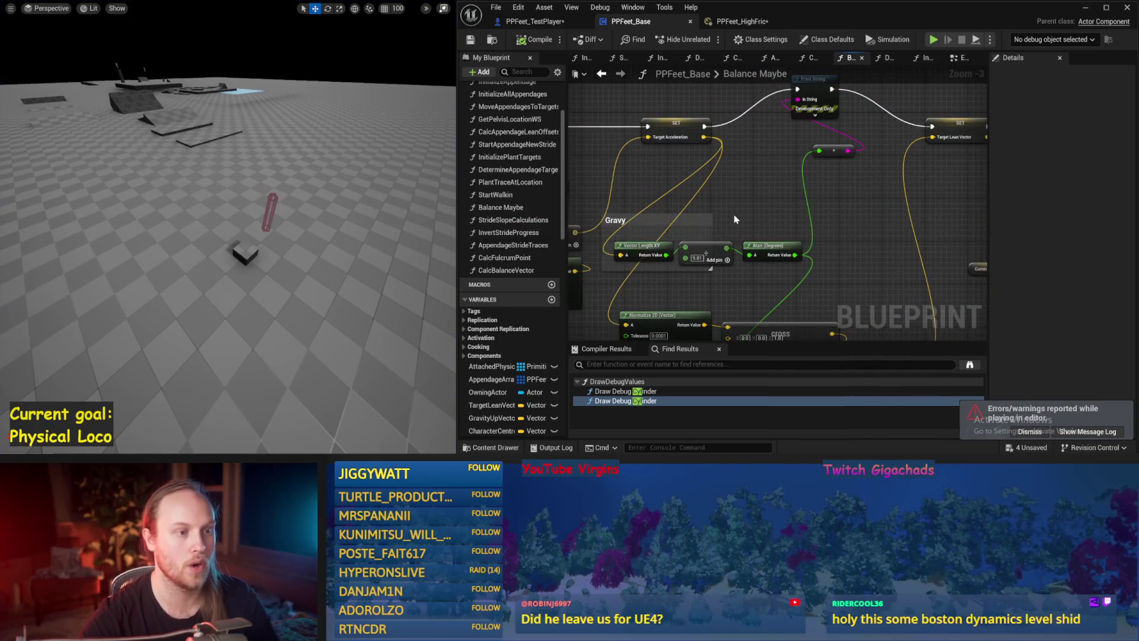
Set Acceleration PID's ProportionalFactor to 0.05 and test it in simulation.
{"action": "scroll", "coordinate": [915, 205], "scroll_direction": "up", "scroll_amount": 2}
{"action": "left_click_drag", "start_coordinate": [679, 119], "coordinate": [679, 120]}
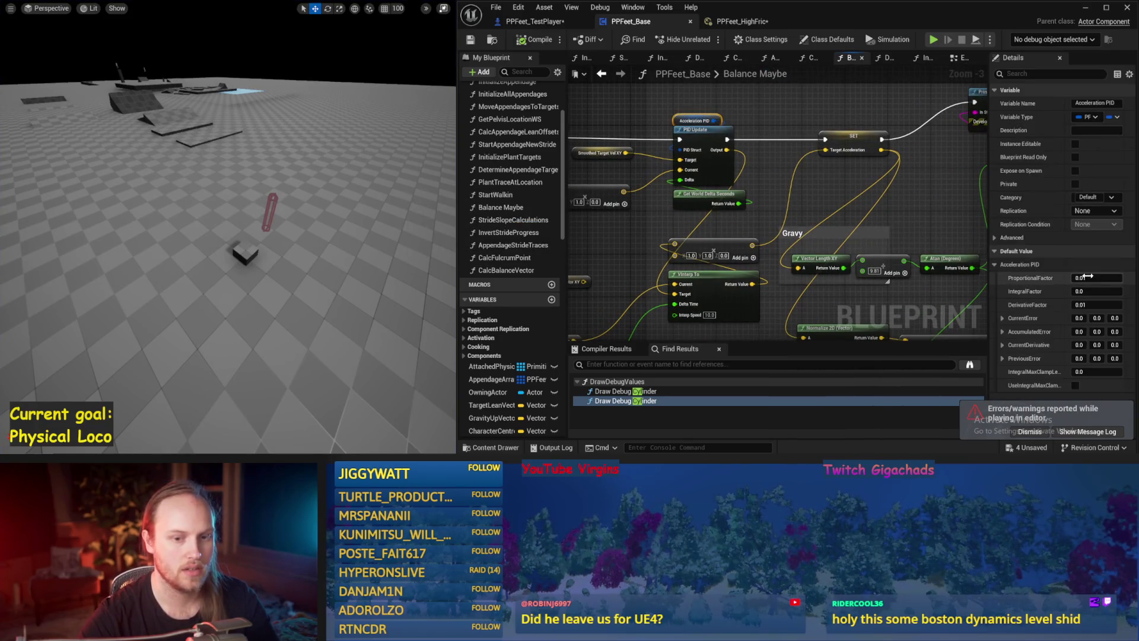
{"action": "key", "text": "Return"}
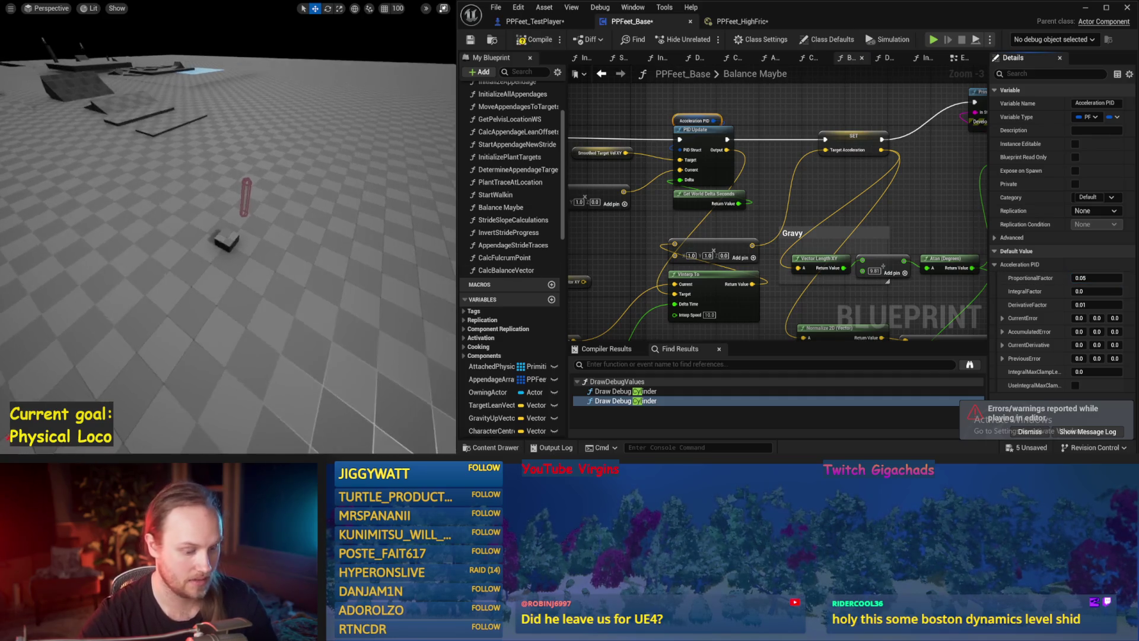
{"action": "key", "text": "alt+p"}
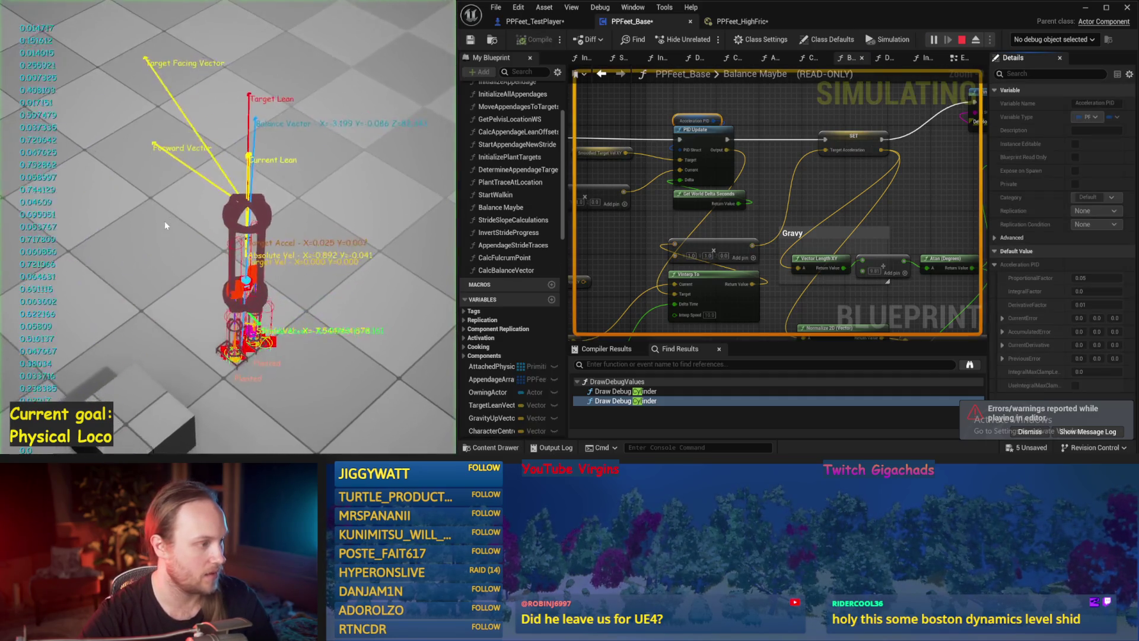
{"action": "key", "text": "Escape"}
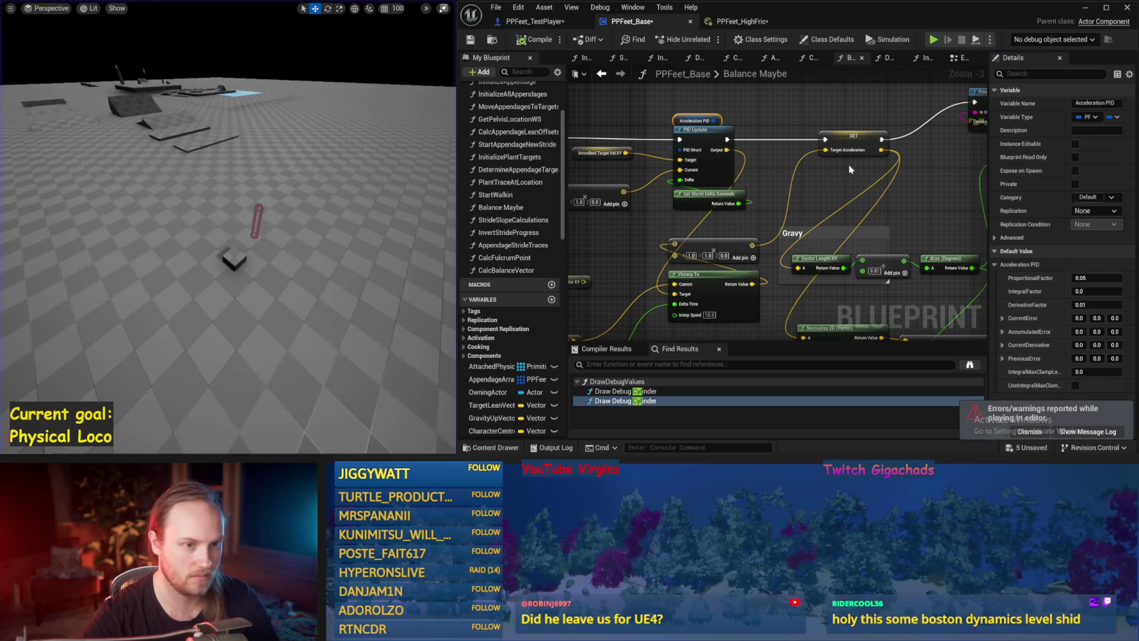
Set the Map Range Clamped Out Range B value to -3.
{"action": "left_click_drag", "start_coordinate": [833, 189], "coordinate": [598, 218]}
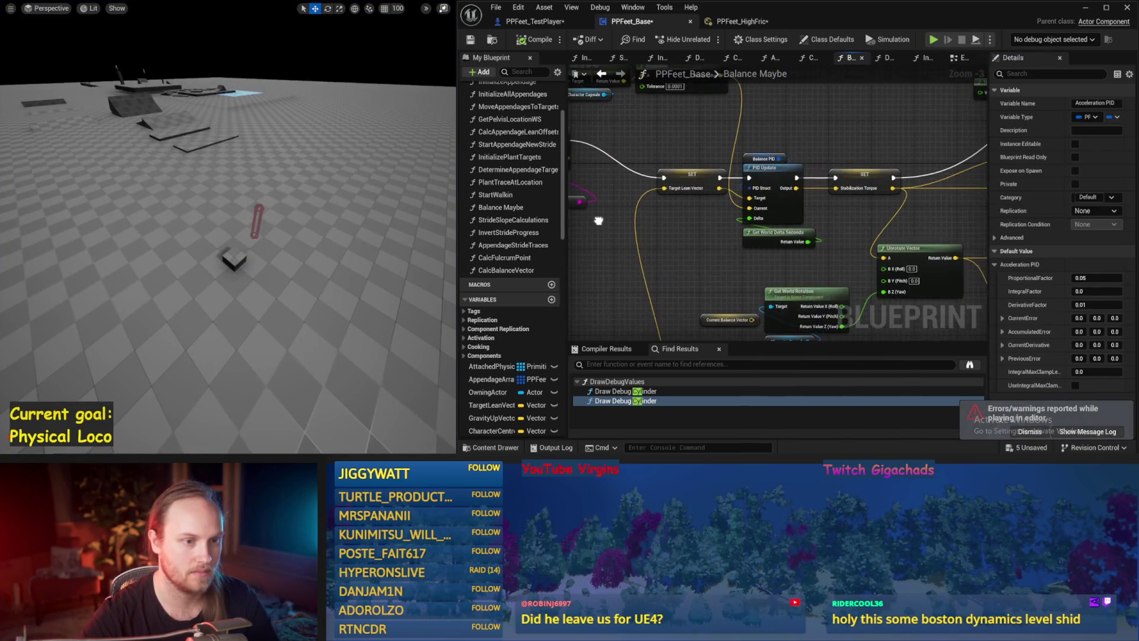
{"action": "left_click_drag", "start_coordinate": [664, 238], "coordinate": [834, 161]}
{"action": "left_click", "coordinate": [823, 166]}
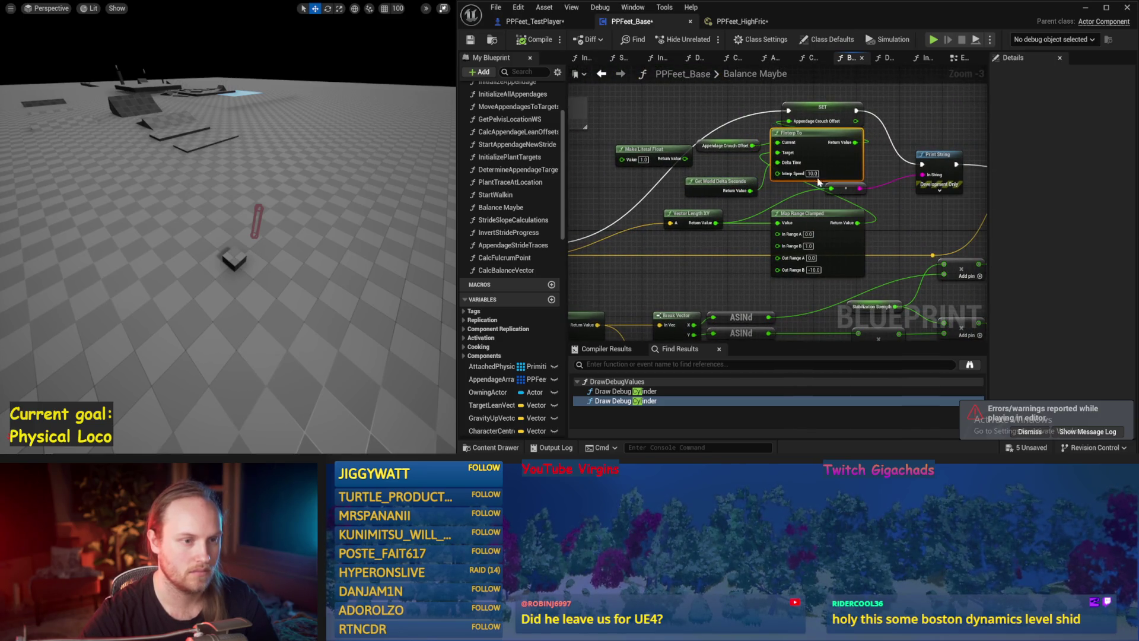
{"action": "type", "text": "-3"}
{"action": "key", "text": "Return"}
{"action": "key", "text": "Return"}
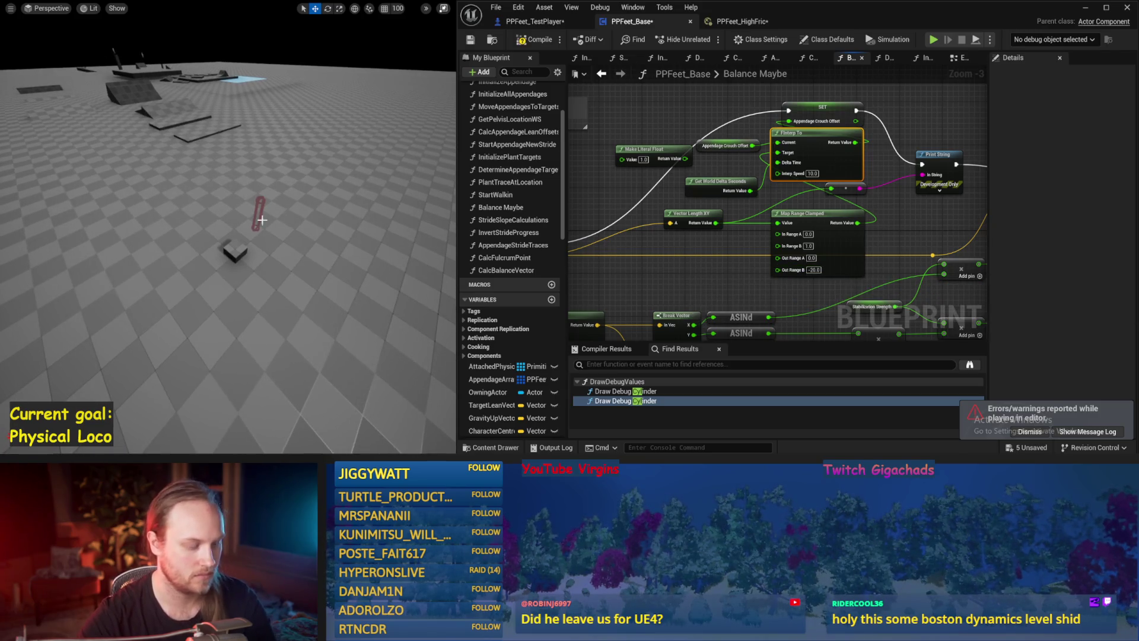
Run repeated balance simulation tests, then compile the Blueprint.
{"action": "key", "text": "alt+p"}
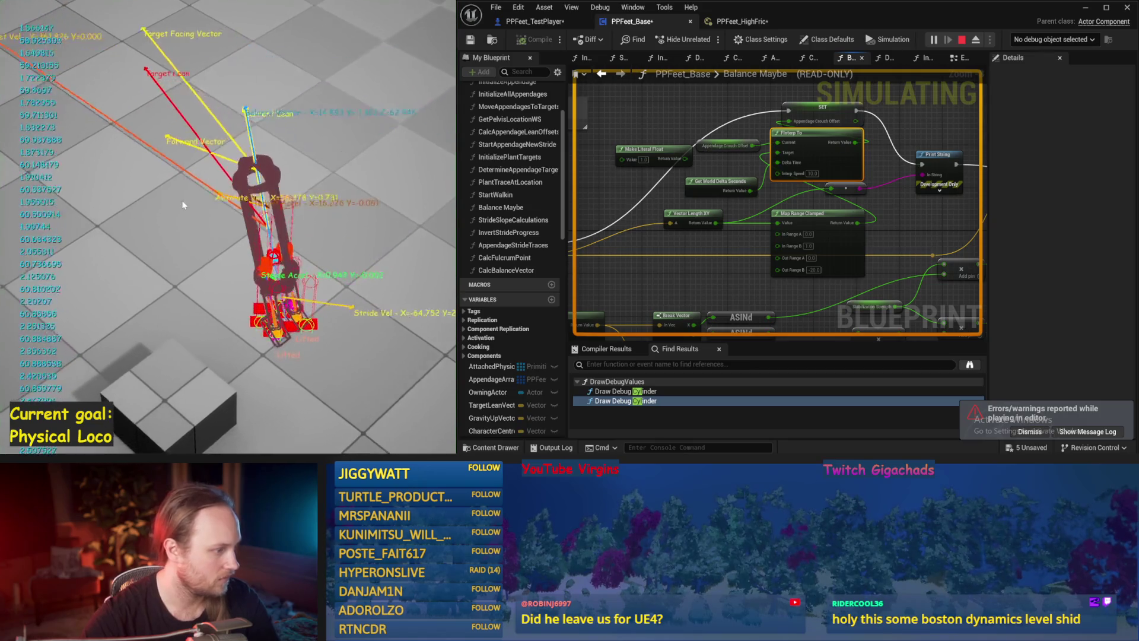
{"action": "key", "text": "Escape"}
{"action": "key", "text": "alt+p"}
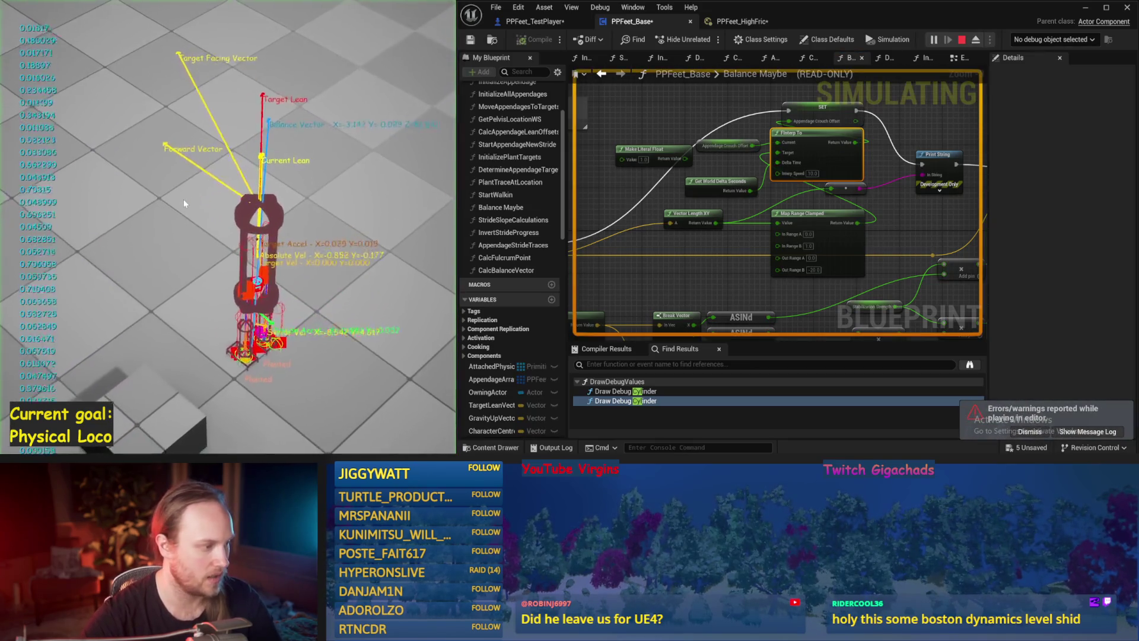
{"action": "key", "text": "Escape"}
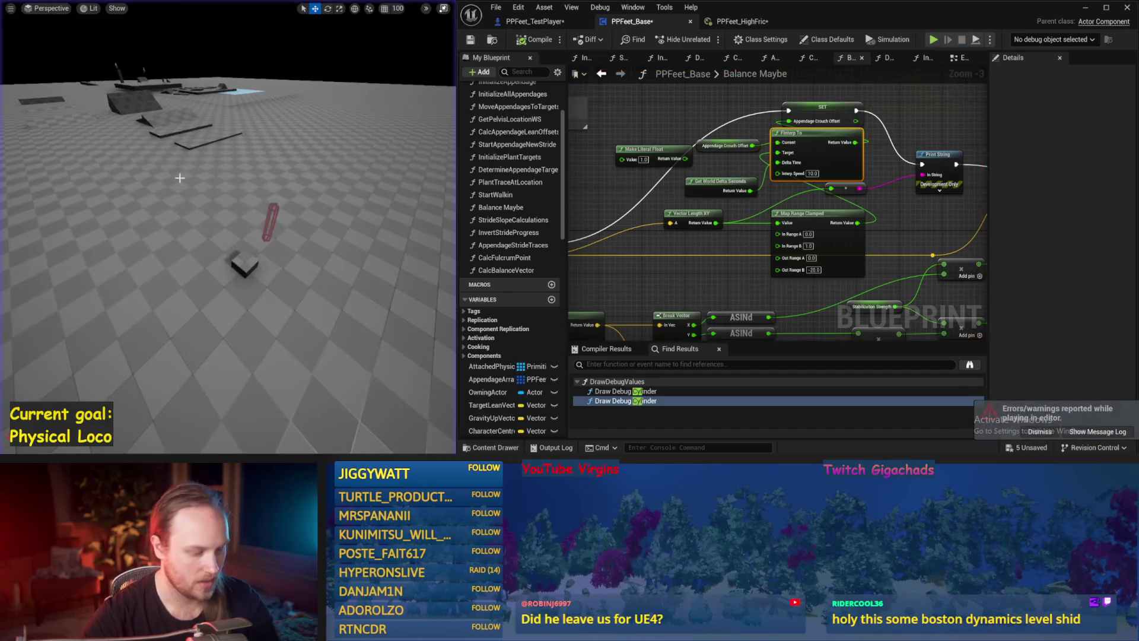
{"action": "key", "text": "alt+p"}
{"action": "key", "text": "Escape"}
{"action": "key", "text": "alt+p"}
{"action": "key", "text": "Escape"}
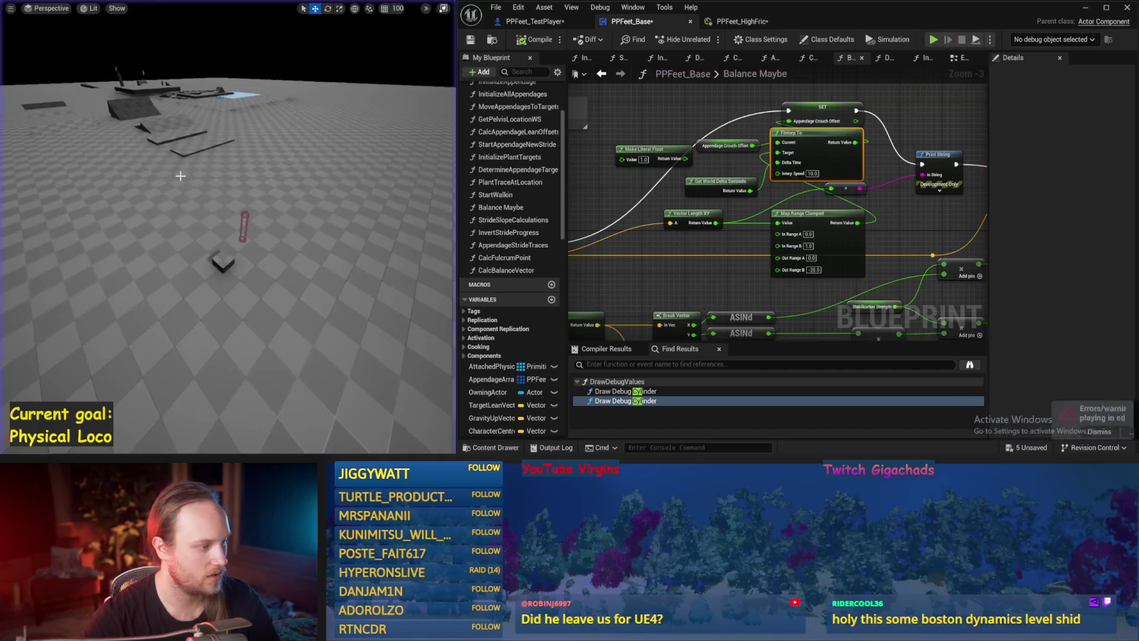
{"action": "left_click", "coordinate": [532, 40]}
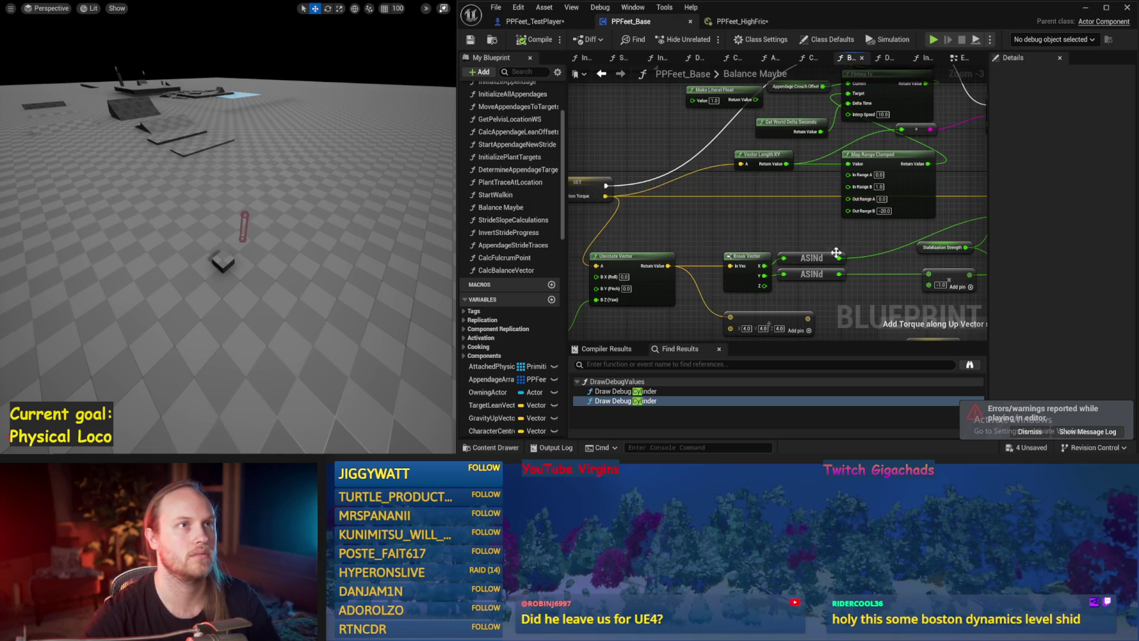
Run a longer balance simulation test of the current setup.
{"action": "mouse_move", "coordinate": [707, 234]}
{"action": "left_mouse_down"}
{"action": "mouse_move", "coordinate": [777, 224]}
{"action": "mouse_move", "coordinate": [766, 219]}
{"action": "left_mouse_up"}
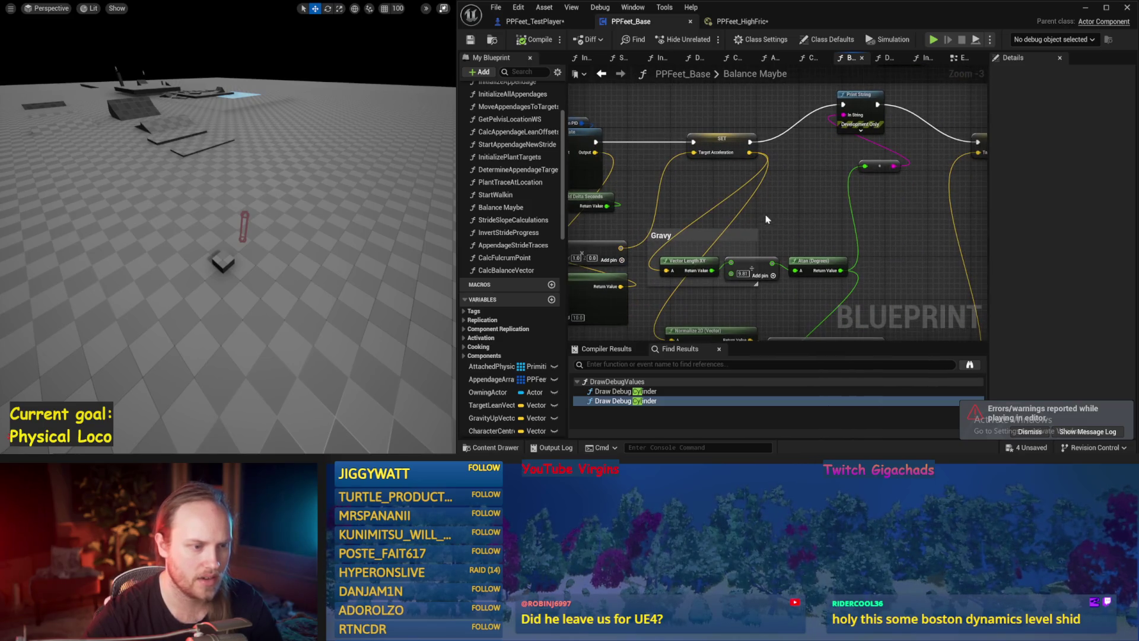
{"action": "key", "text": "alt+p"}
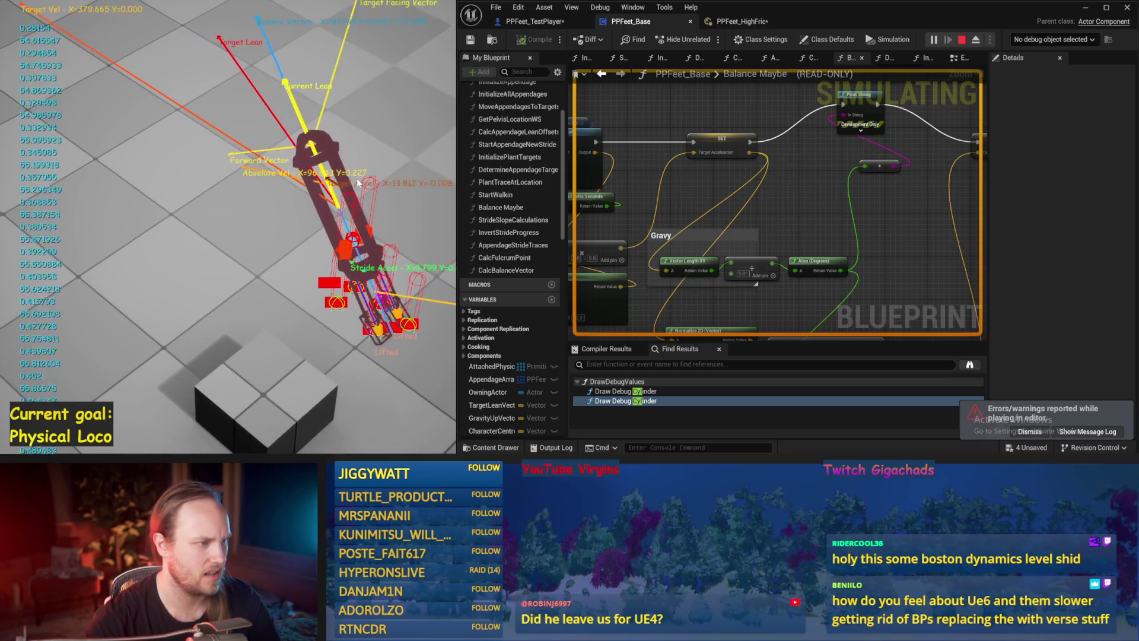
{"action": "key", "text": "Escape"}
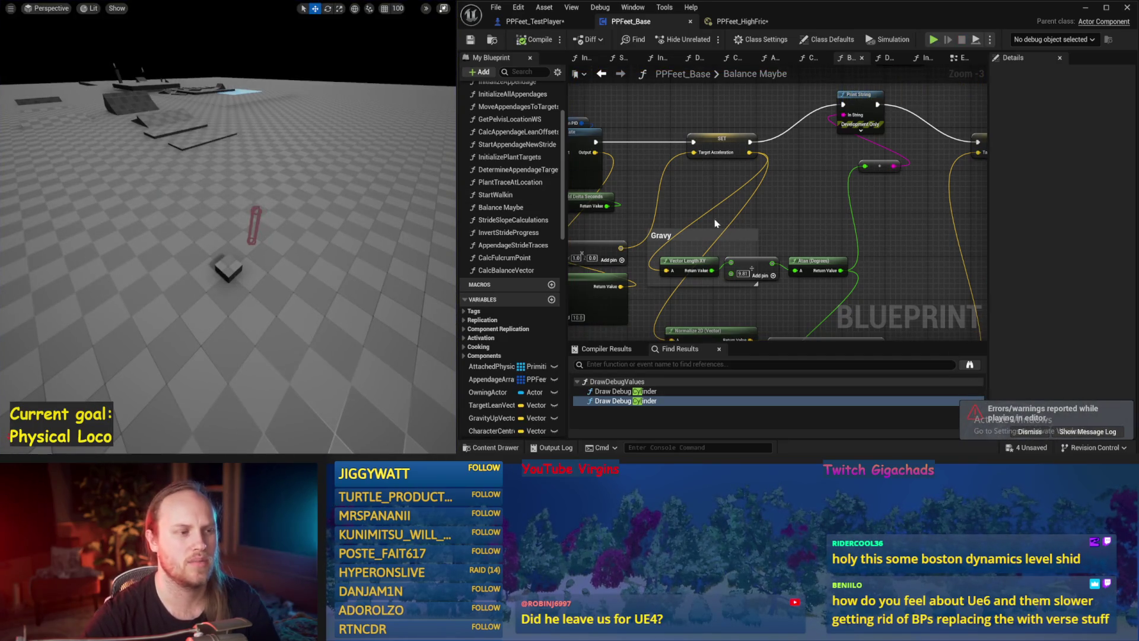
Set Acceleration PID to ProportionalFactor 0.02 and DerivativeFactor 0.0, then simulate.
{"action": "left_click_drag", "start_coordinate": [612, 143], "coordinate": [716, 152]}
{"action": "left_click", "coordinate": [676, 133]}
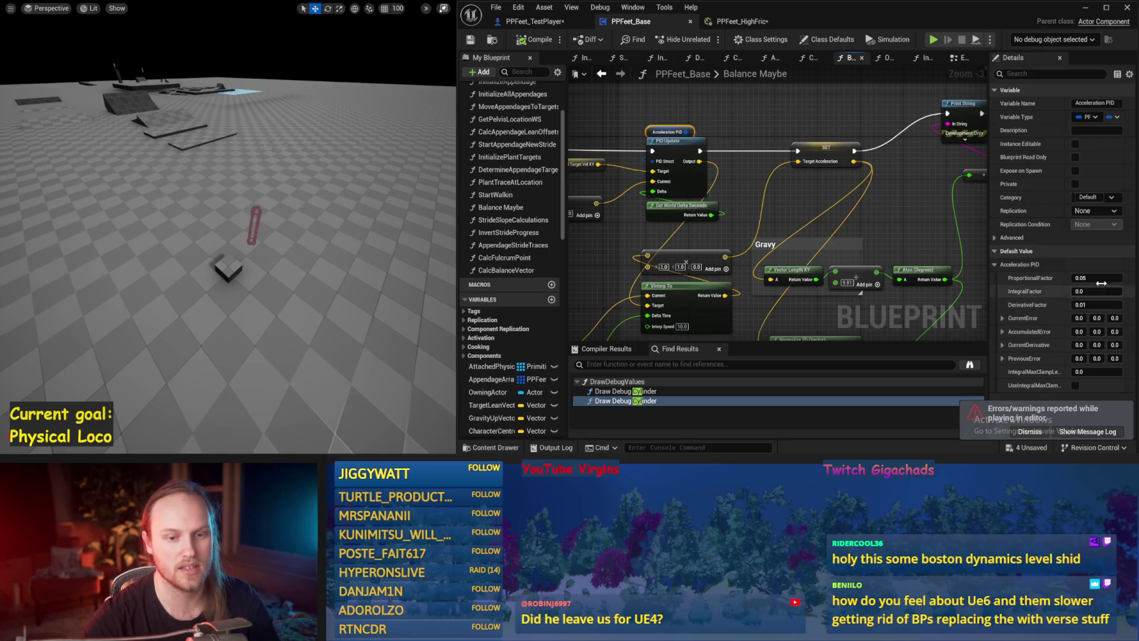
{"action": "left_click_drag", "start_coordinate": [261, 243], "coordinate": [280, 245]}
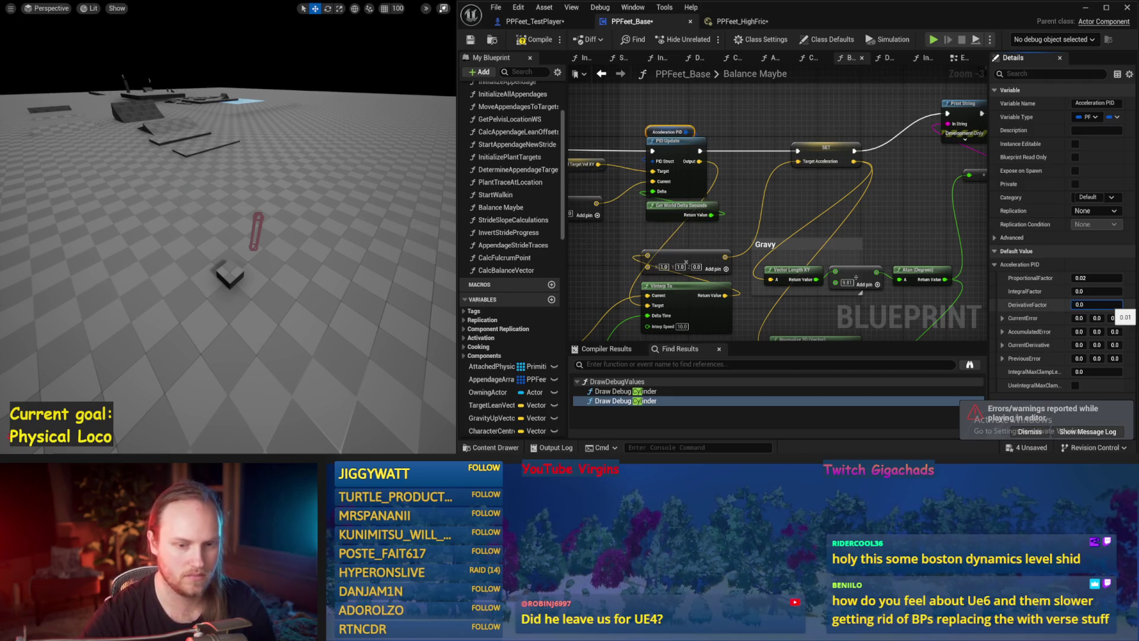
{"action": "left_click_drag", "start_coordinate": [196, 221], "coordinate": [189, 222]}
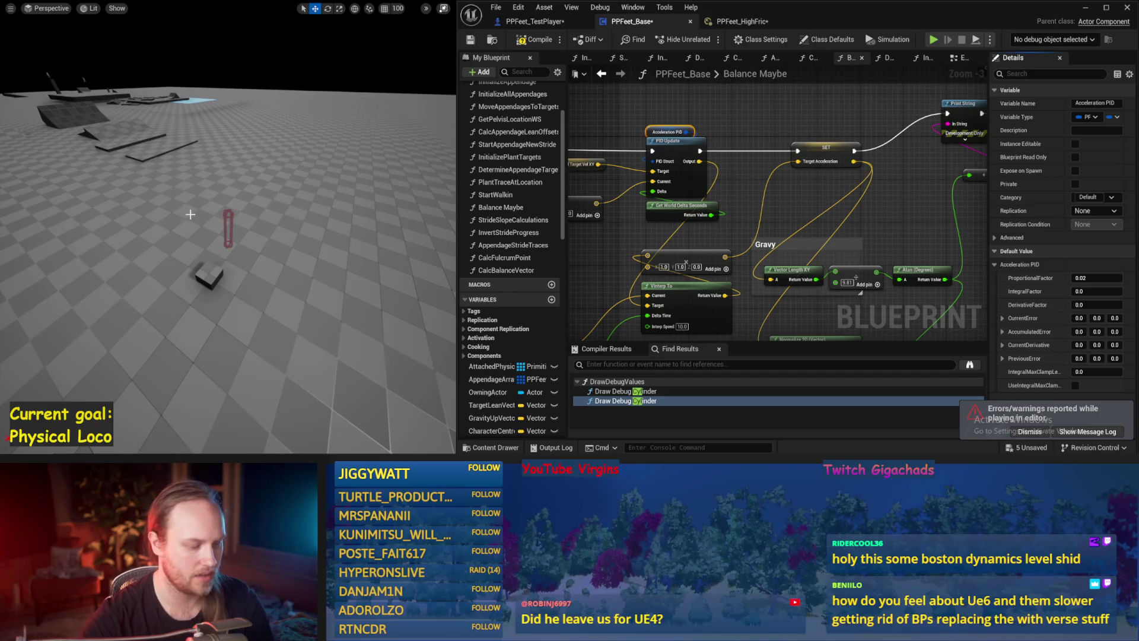
{"action": "key", "text": "alt+s"}
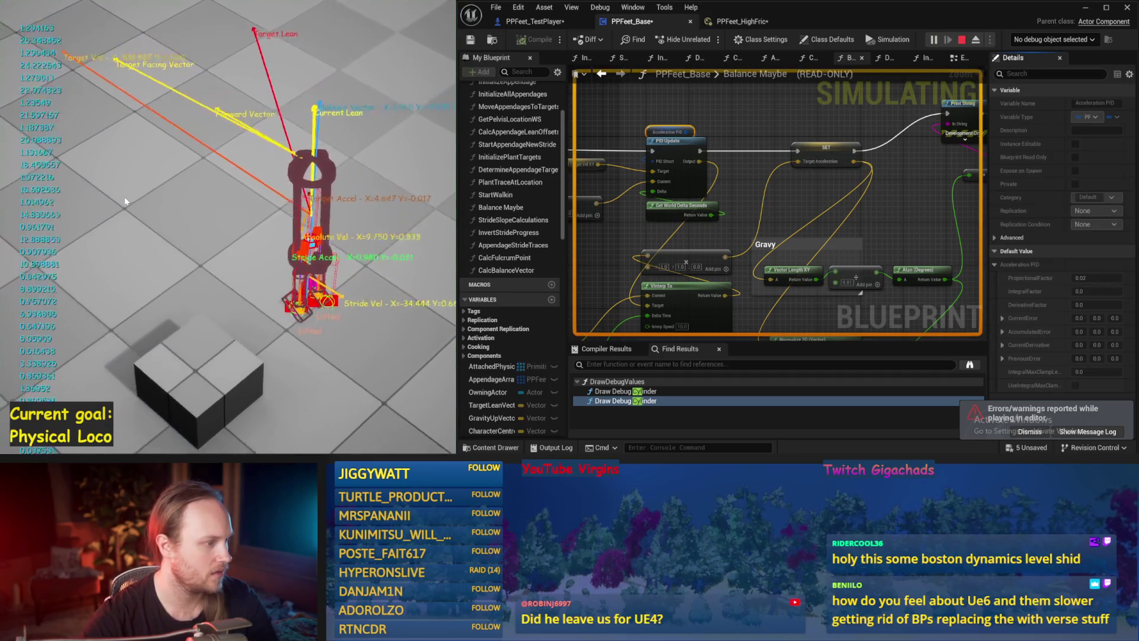
{"action": "key", "text": "Escape"}
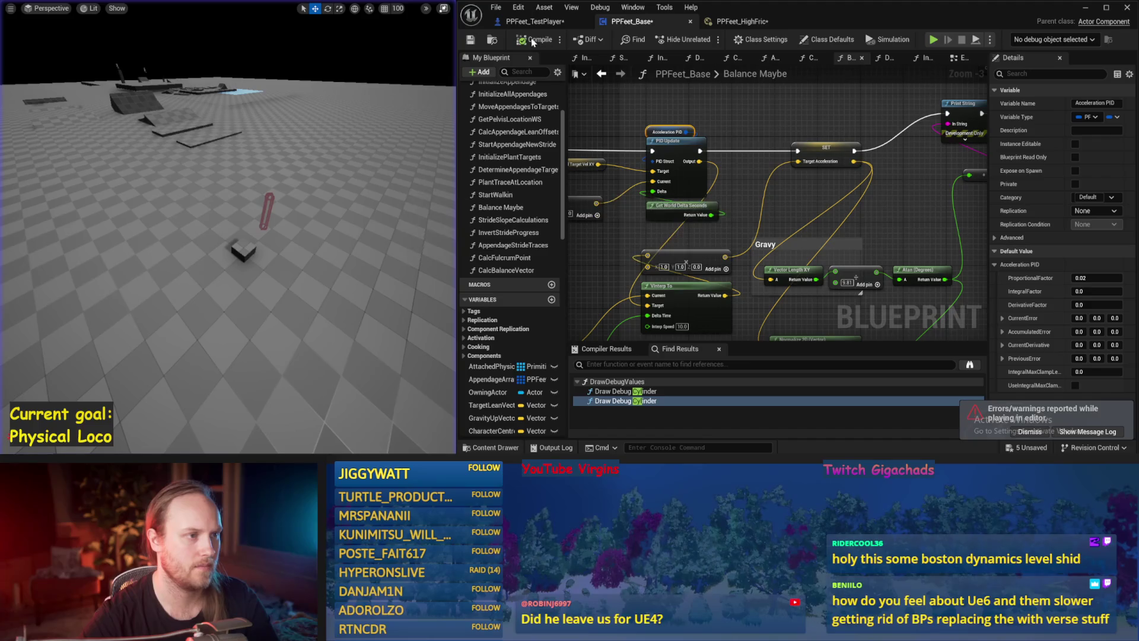
{"action": "mouse_move", "coordinate": [683, 178]}
{"action": "left_mouse_down"}
{"action": "mouse_move", "coordinate": [742, 196]}
{"action": "mouse_move", "coordinate": [481, 339]}
{"action": "mouse_move", "coordinate": [588, 341]}
{"action": "mouse_move", "coordinate": [636, 219]}
{"action": "left_mouse_up"}
Compile the Blueprint and check the result in the level view.
{"action": "left_click_drag", "start_coordinate": [770, 187], "coordinate": [770, 196]}
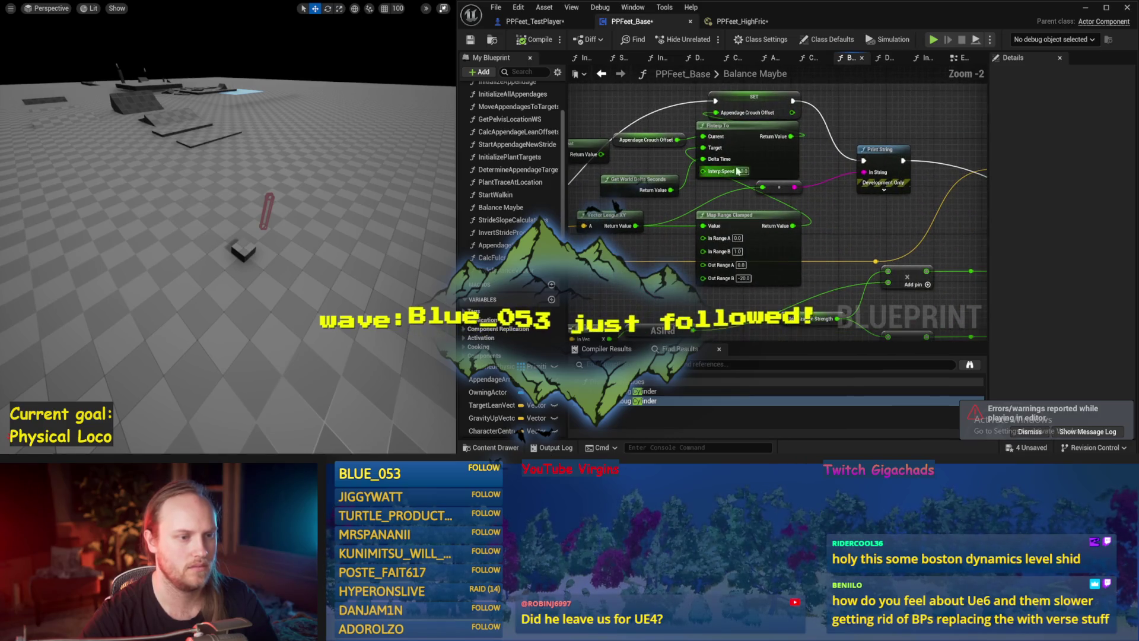
{"action": "mouse_move", "coordinate": [771, 237]}
{"action": "left_mouse_down"}
{"action": "mouse_move", "coordinate": [763, 249]}
{"action": "mouse_move", "coordinate": [773, 258]}
{"action": "left_mouse_up"}
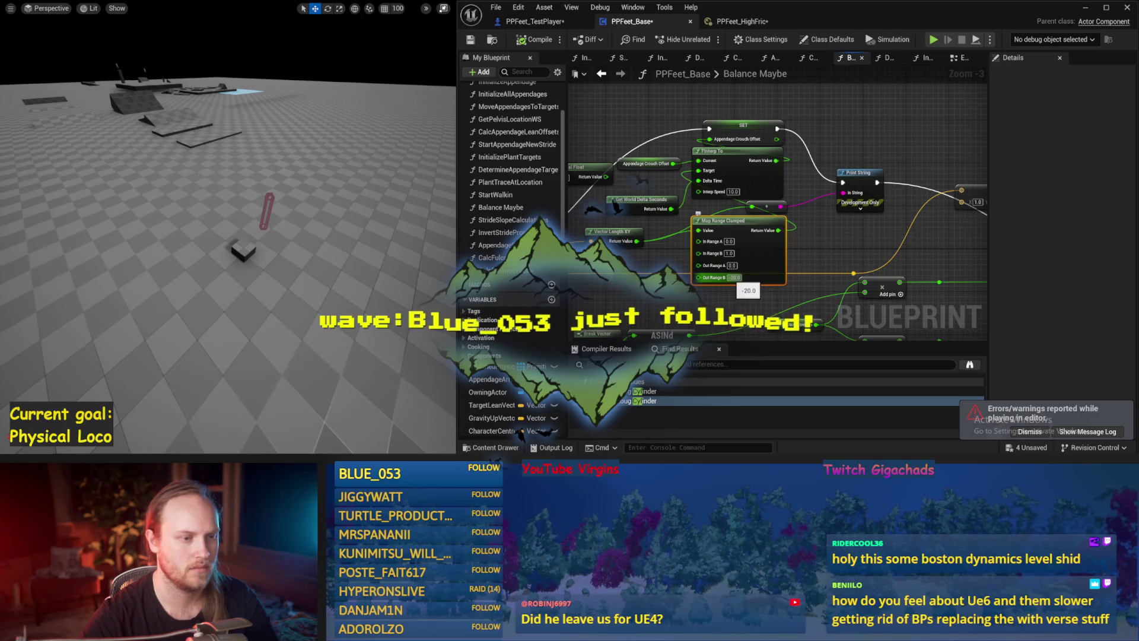
{"action": "left_click", "coordinate": [534, 39]}
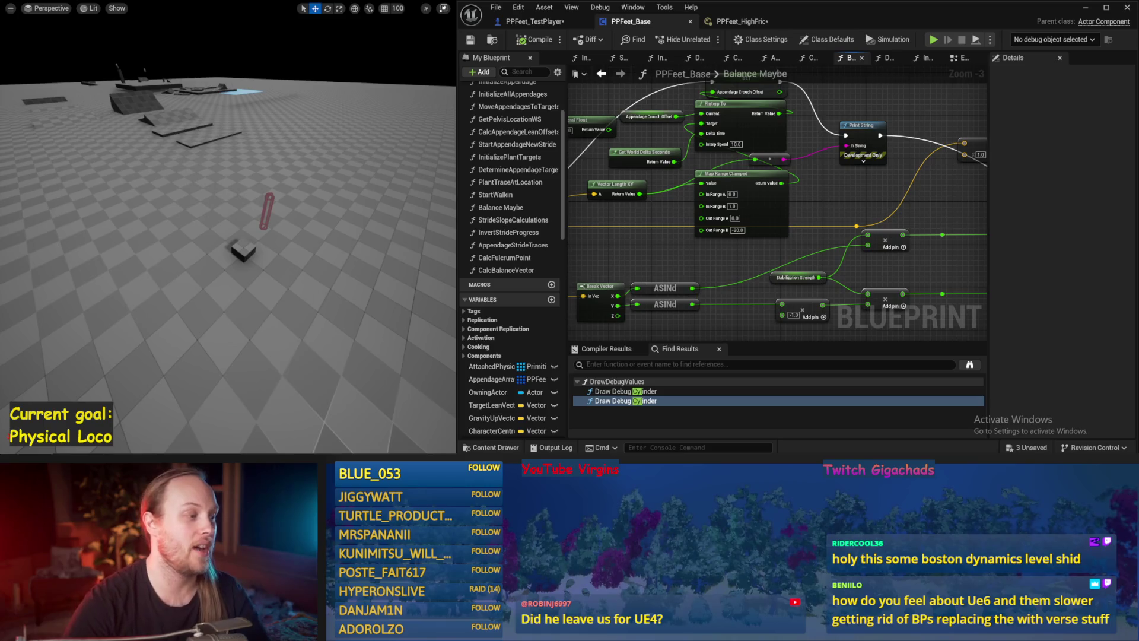
{"action": "left_click_drag", "start_coordinate": [251, 311], "coordinate": [251, 297]}
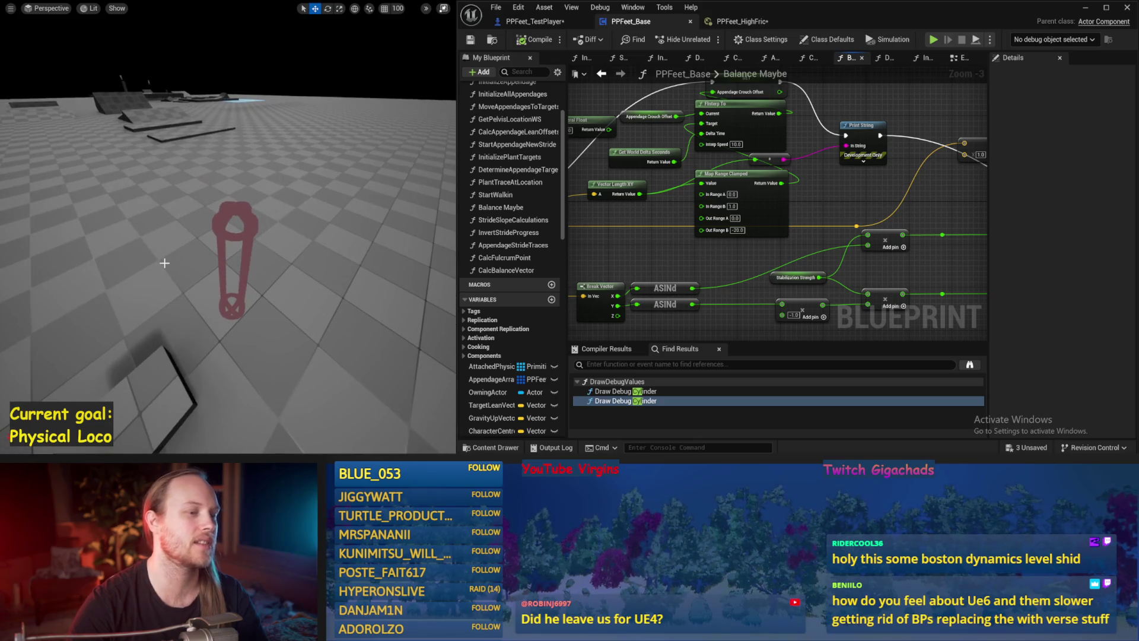
Lower Map Range Clamped, regroup SET, Finterp To, multiply and Print String, then compile.
{"action": "left_click_drag", "start_coordinate": [729, 174], "coordinate": [725, 190]}
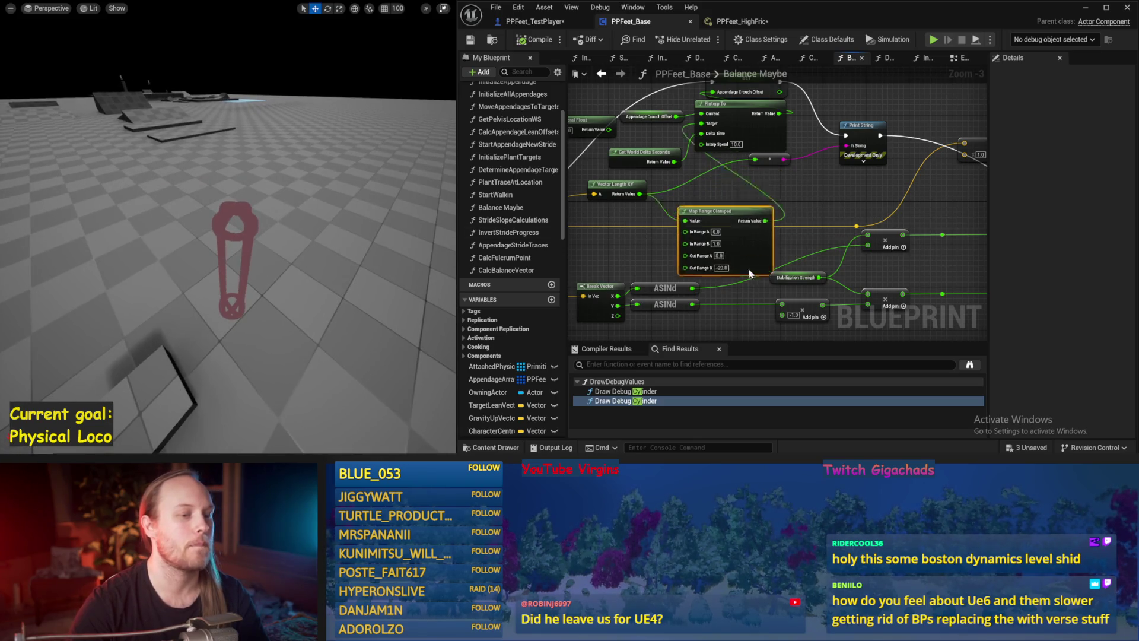
{"action": "mouse_move", "coordinate": [884, 124]}
{"action": "left_mouse_down"}
{"action": "mouse_move", "coordinate": [800, 222]}
{"action": "mouse_move", "coordinate": [822, 194]}
{"action": "mouse_move", "coordinate": [858, 205]}
{"action": "left_mouse_up"}
{"action": "left_click", "coordinate": [766, 188]}
{"action": "left_click_drag", "start_coordinate": [762, 203], "coordinate": [735, 149]}
{"action": "left_click", "coordinate": [539, 40]}
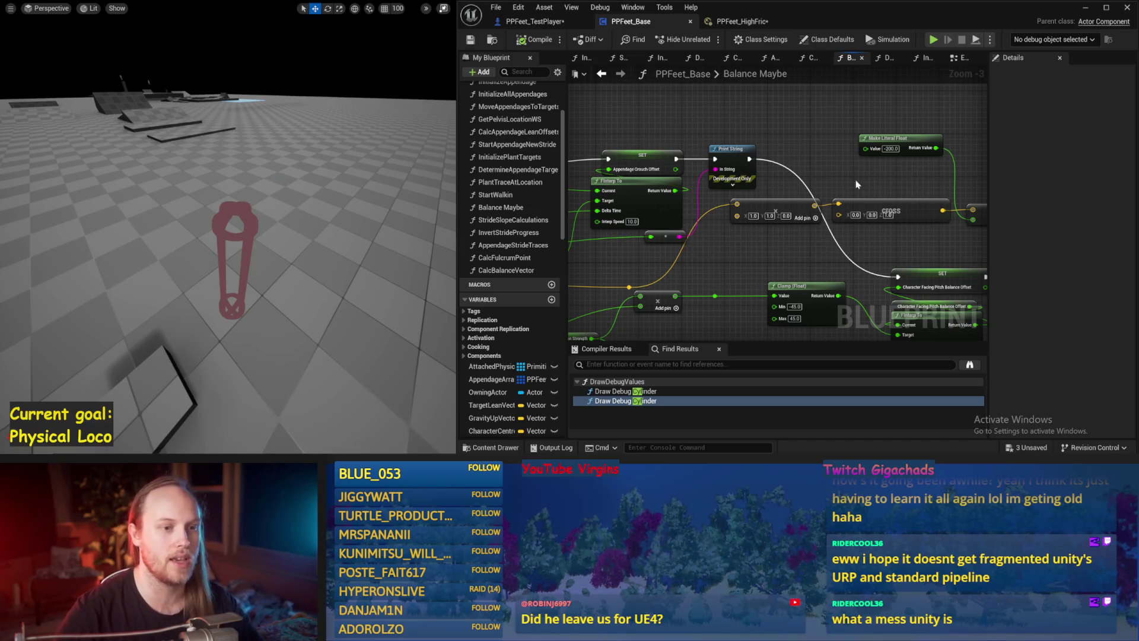
{"action": "mouse_move", "coordinate": [865, 198]}
{"action": "left_mouse_down"}
{"action": "mouse_move", "coordinate": [802, 146]}
{"action": "mouse_move", "coordinate": [735, 167]}
{"action": "mouse_move", "coordinate": [748, 148]}
{"action": "mouse_move", "coordinate": [742, 172]}
{"action": "mouse_move", "coordinate": [766, 152]}
{"action": "mouse_move", "coordinate": [751, 147]}
{"action": "mouse_move", "coordinate": [739, 162]}
{"action": "left_mouse_up"}
Nudge the Make Literal Float node, then save all modified packages.
{"action": "left_click", "coordinate": [826, 165]}
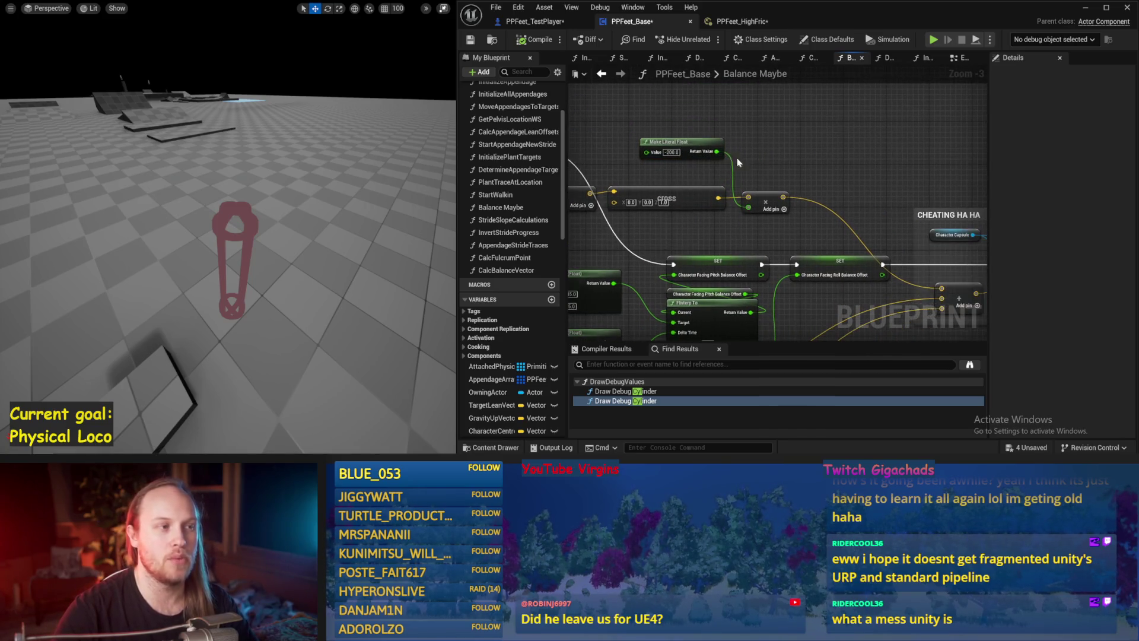
{"action": "left_click", "coordinate": [471, 40]}
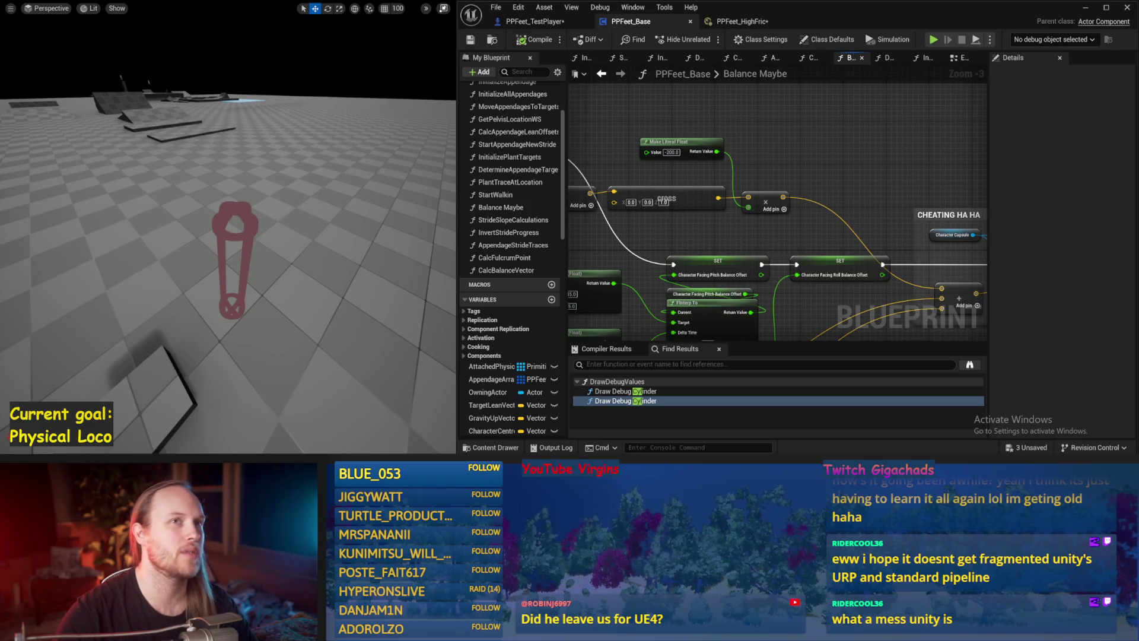
{"action": "mouse_move", "coordinate": [915, 190]}
{"action": "left_mouse_down"}
{"action": "mouse_move", "coordinate": [832, 212]}
{"action": "mouse_move", "coordinate": [652, 184]}
{"action": "mouse_move", "coordinate": [600, 148]}
{"action": "left_mouse_up"}
{"action": "key", "text": "ctrl+shift+s"}
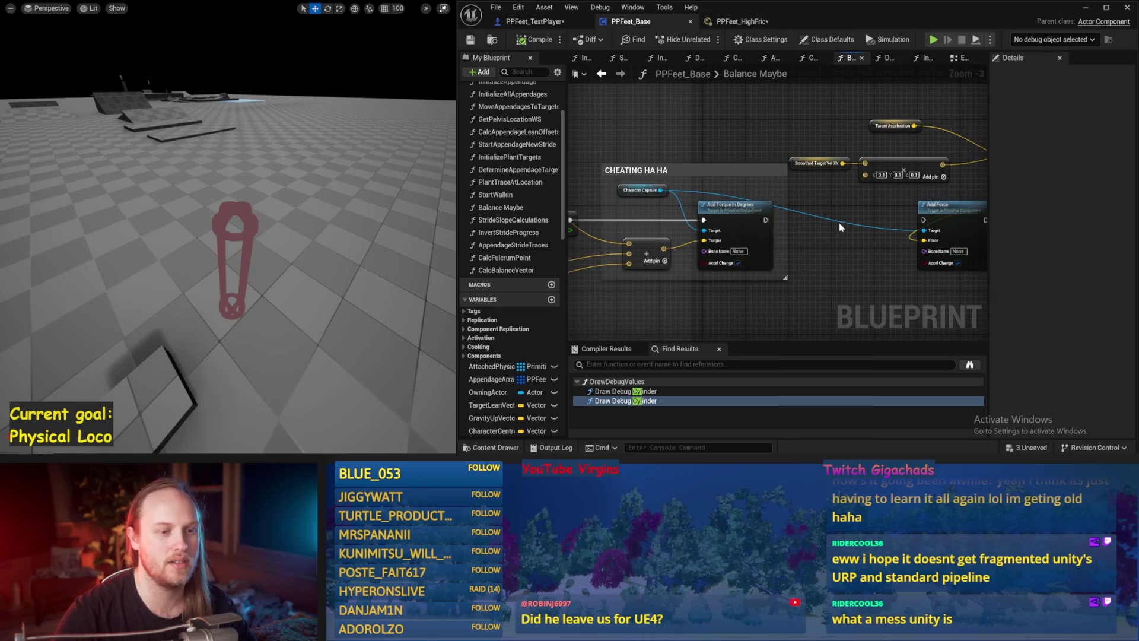
Add a reroute point on the Character Capsule wire and save.
{"action": "double_click", "coordinate": [841, 222]}
{"action": "mouse_move", "coordinate": [841, 222]}
{"action": "left_mouse_down"}
{"action": "mouse_move", "coordinate": [852, 197]}
{"action": "mouse_move", "coordinate": [841, 197]}
{"action": "left_mouse_up"}
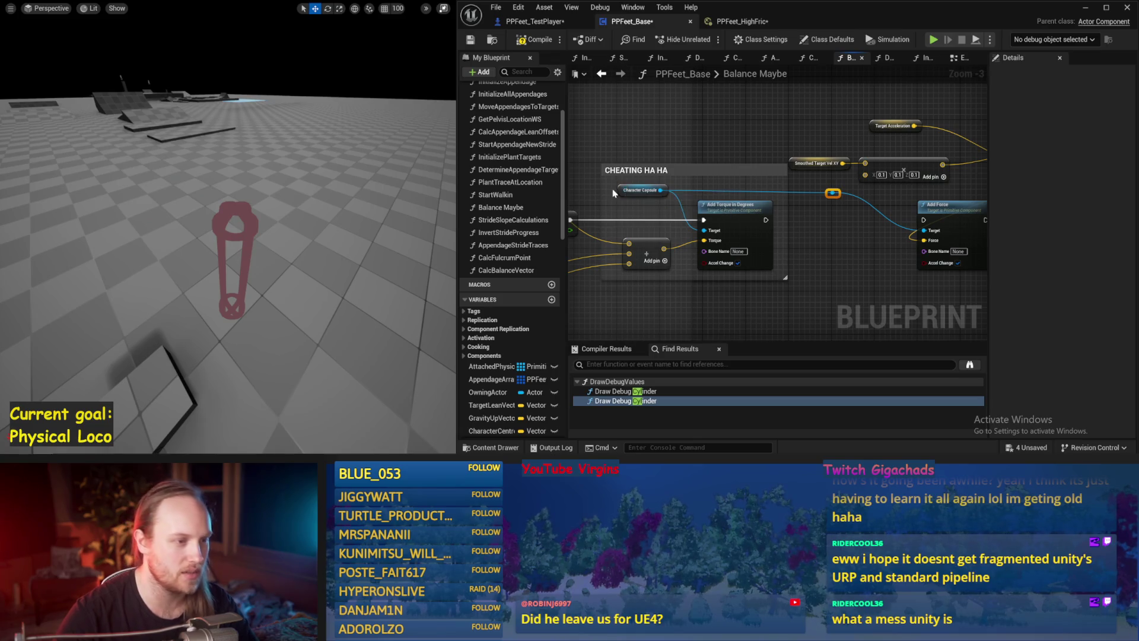
{"action": "left_click", "coordinate": [736, 136]}
{"action": "left_click_drag", "start_coordinate": [736, 137], "coordinate": [801, 170]}
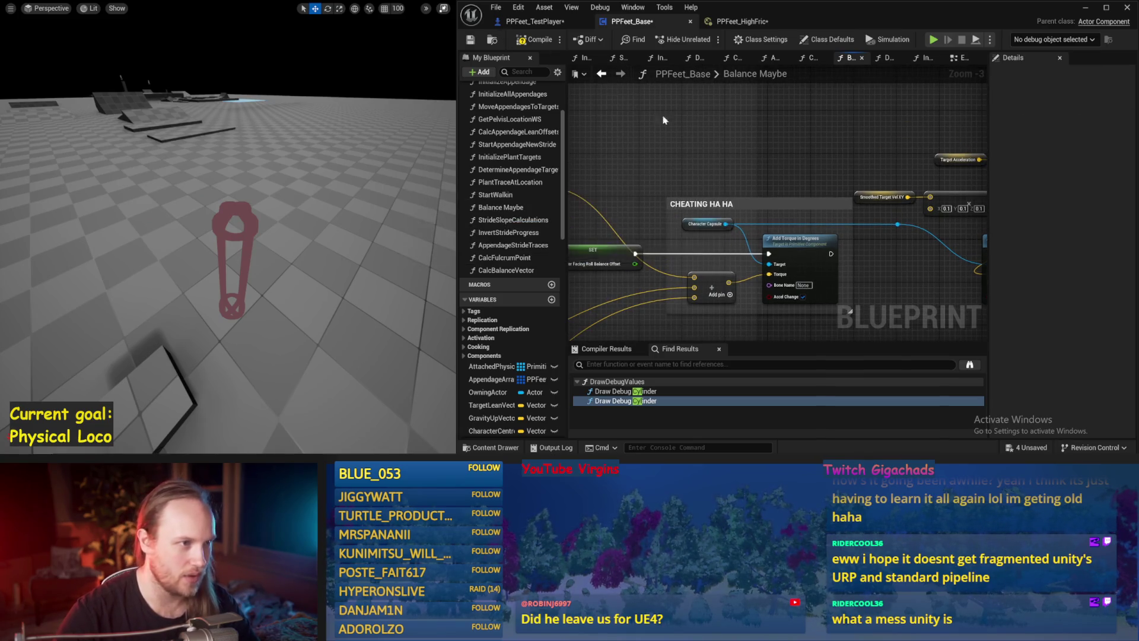
{"action": "mouse_move", "coordinate": [876, 237]}
{"action": "left_mouse_down"}
{"action": "mouse_move", "coordinate": [774, 190]}
{"action": "mouse_move", "coordinate": [827, 226]}
{"action": "left_mouse_up"}
{"action": "key", "text": "ctrl+s"}
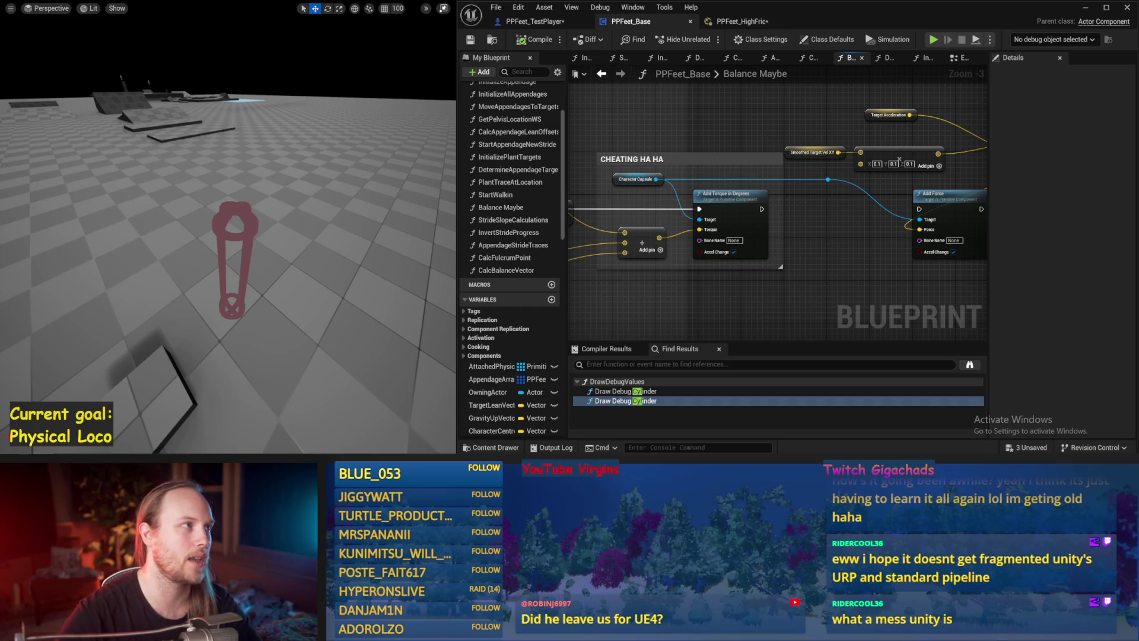
Save PPFeet_Base and compile it twice with F7.
{"action": "left_click_drag", "start_coordinate": [677, 109], "coordinate": [681, 130]}
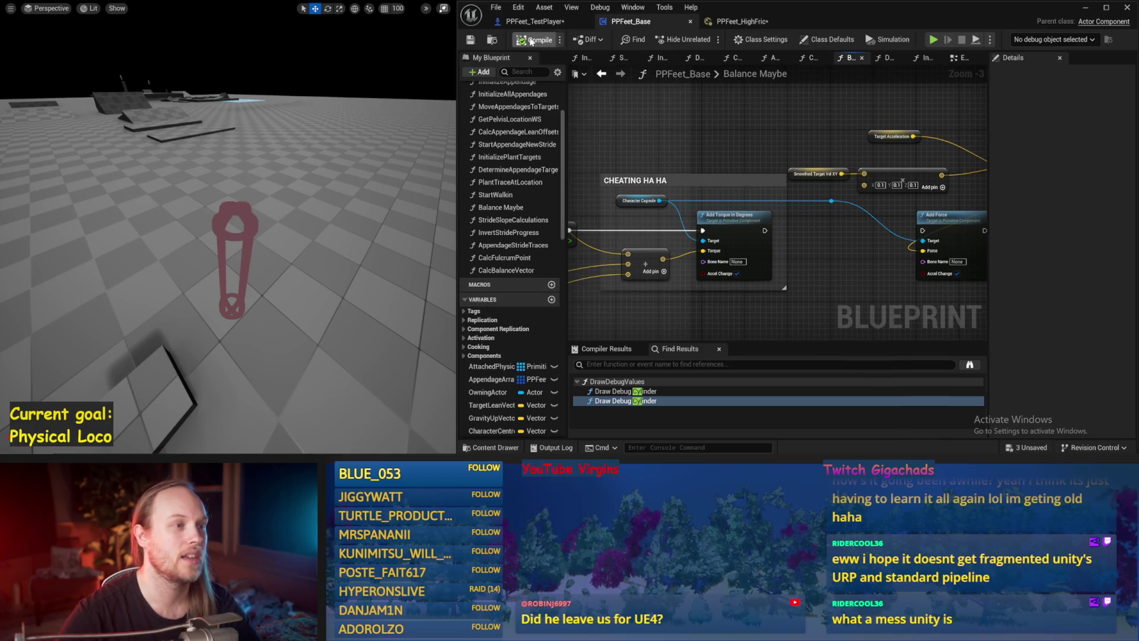
{"action": "left_click", "coordinate": [470, 40]}
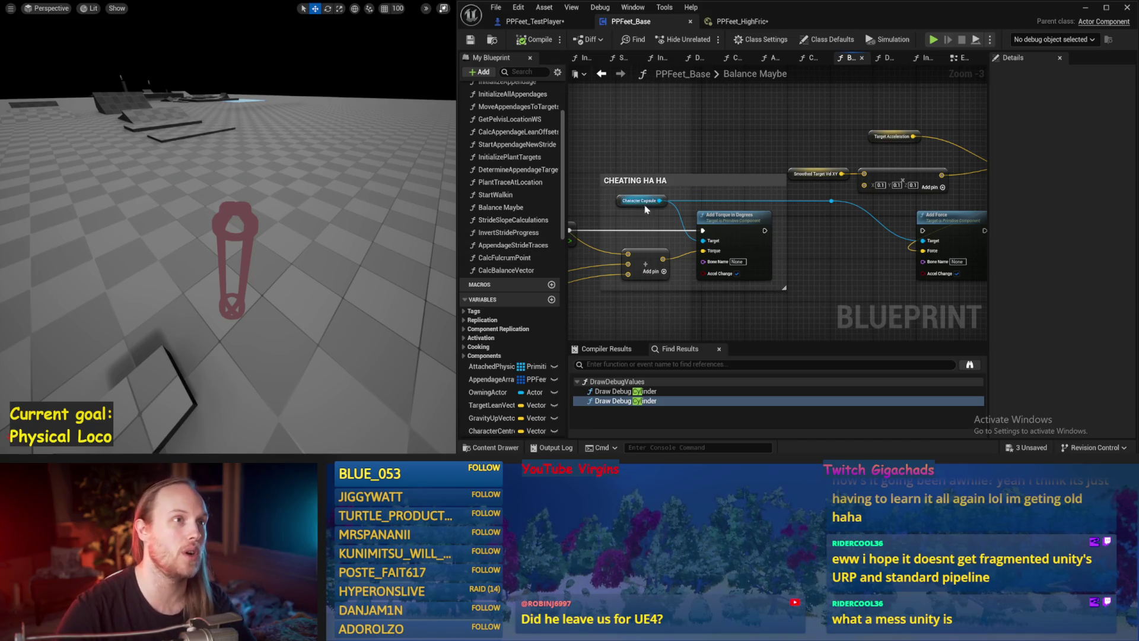
{"action": "mouse_move", "coordinate": [710, 156]}
{"action": "left_mouse_down"}
{"action": "mouse_move", "coordinate": [736, 160]}
{"action": "mouse_move", "coordinate": [740, 146]}
{"action": "left_mouse_up"}
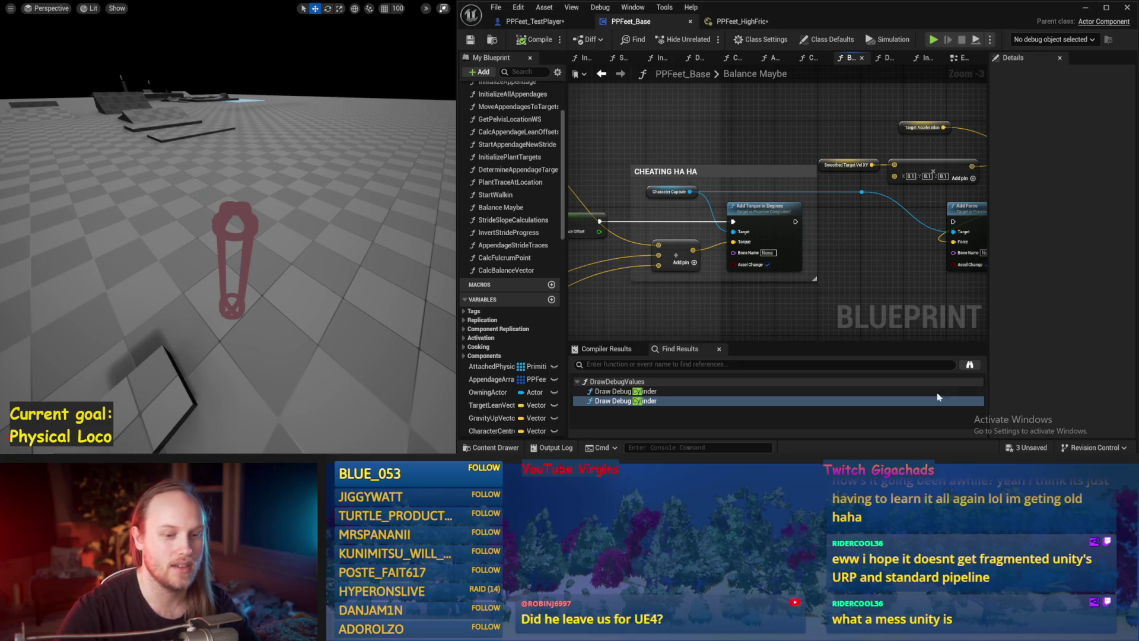
{"action": "key", "text": "F7"}
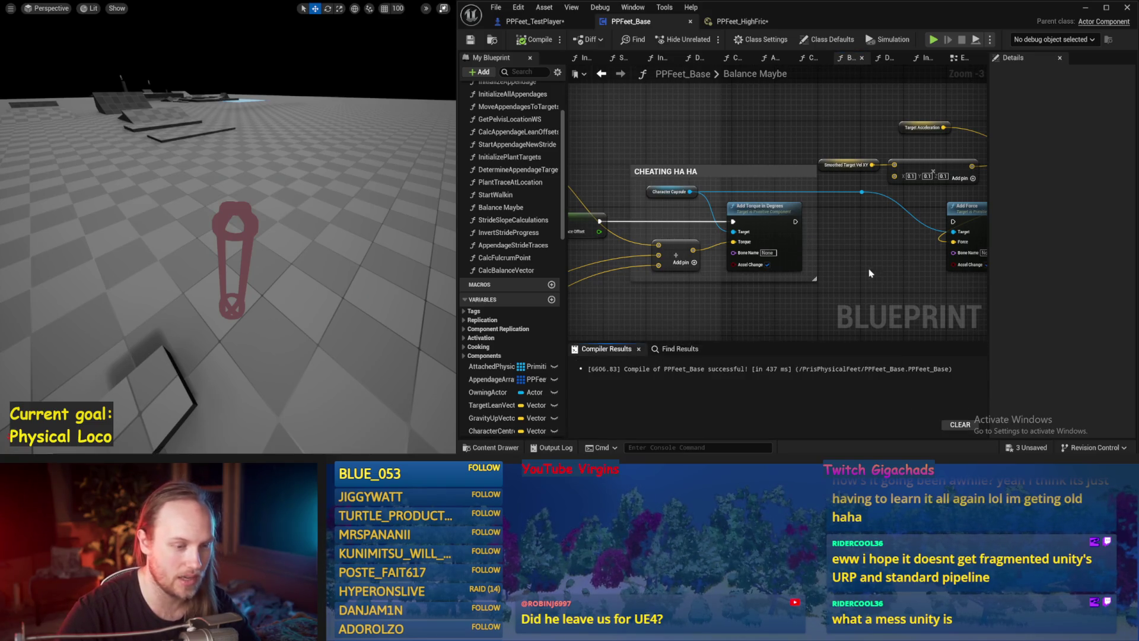
{"action": "left_click_drag", "start_coordinate": [870, 270], "coordinate": [810, 251]}
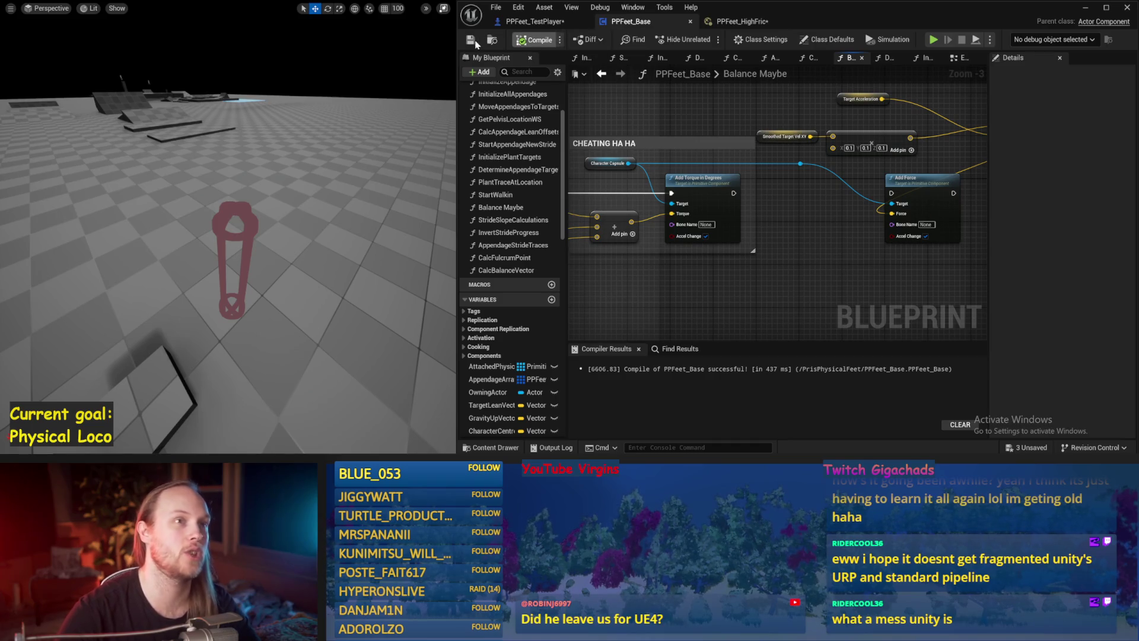
{"action": "key", "text": "F7"}
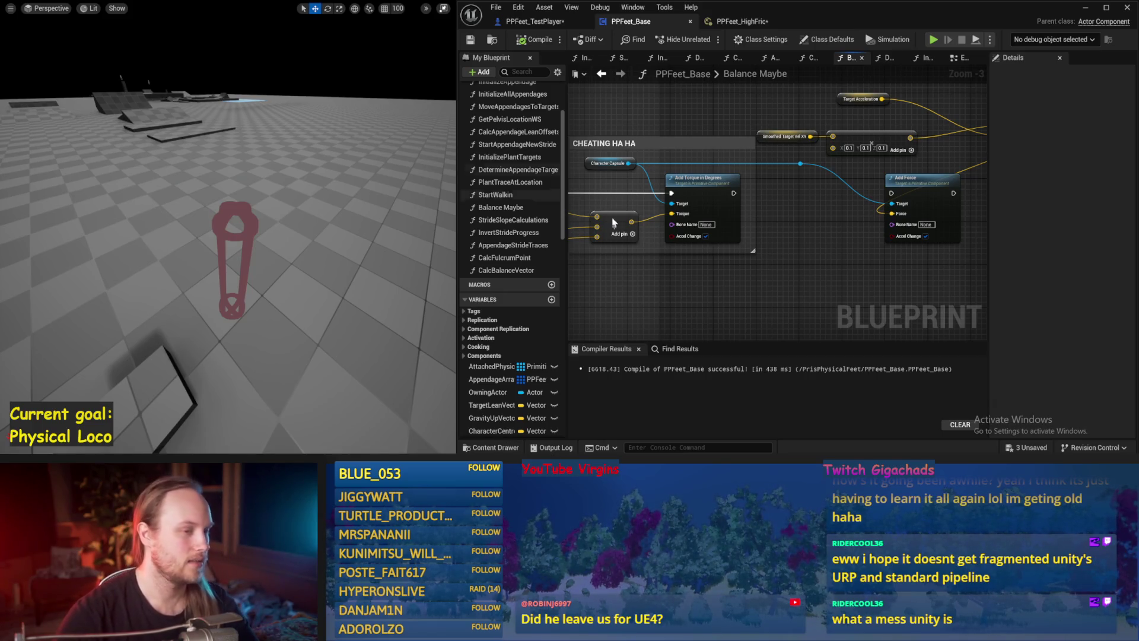
Place the Add node beside Make Vector, then compile and save the blueprint.
{"action": "mouse_move", "coordinate": [877, 284]}
{"action": "left_mouse_down"}
{"action": "mouse_move", "coordinate": [789, 228]}
{"action": "mouse_move", "coordinate": [795, 262]}
{"action": "left_mouse_up"}
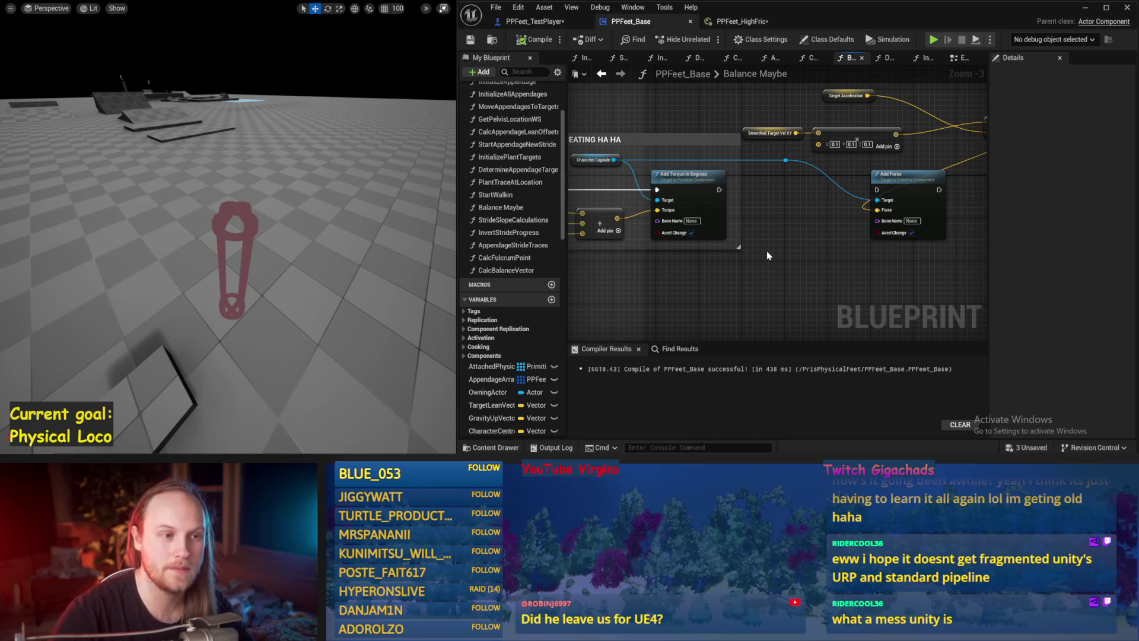
{"action": "scroll", "coordinate": [767, 260], "scroll_direction": "down", "scroll_amount": 1}
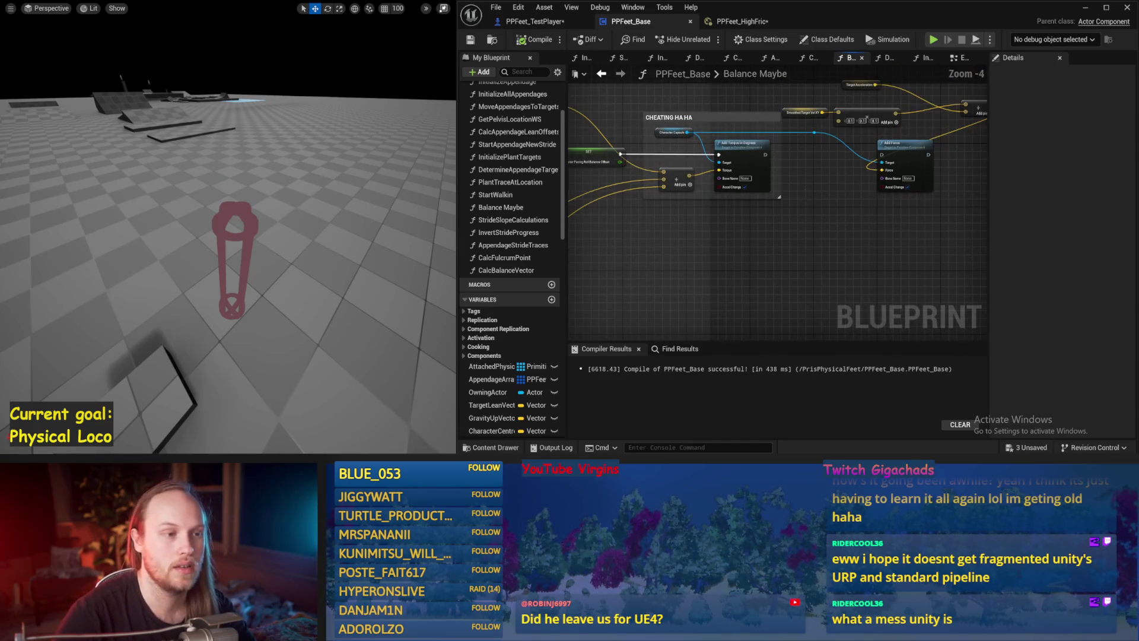
{"action": "left_click_drag", "start_coordinate": [767, 260], "coordinate": [836, 235]}
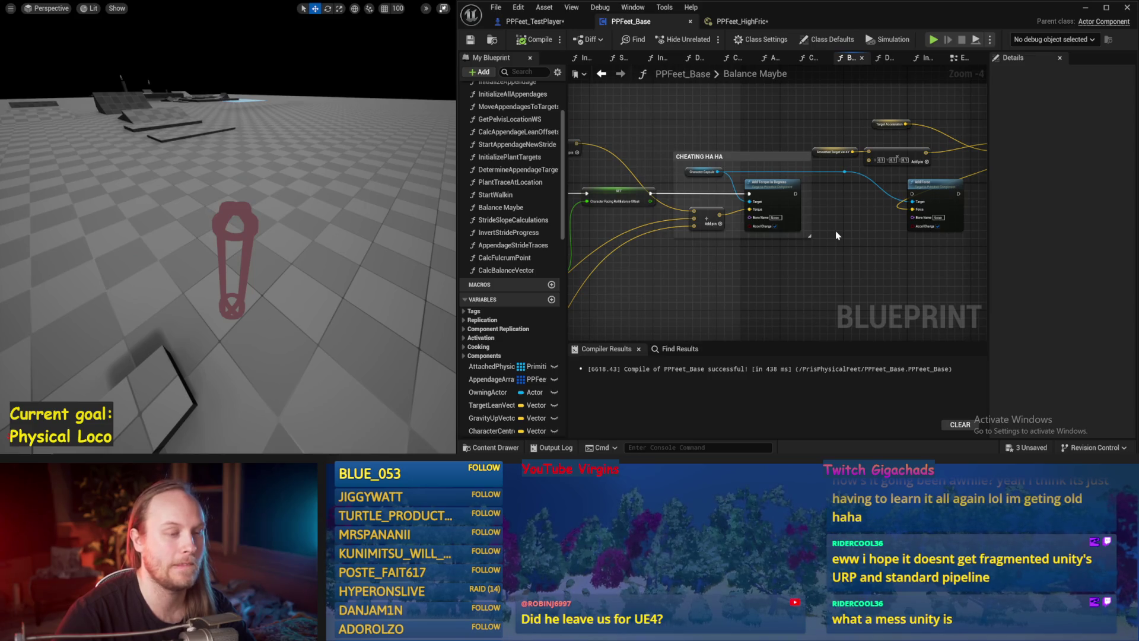
{"action": "scroll", "coordinate": [835, 235], "scroll_direction": "up", "scroll_amount": 1}
{"action": "left_click_drag", "start_coordinate": [835, 234], "coordinate": [749, 253]}
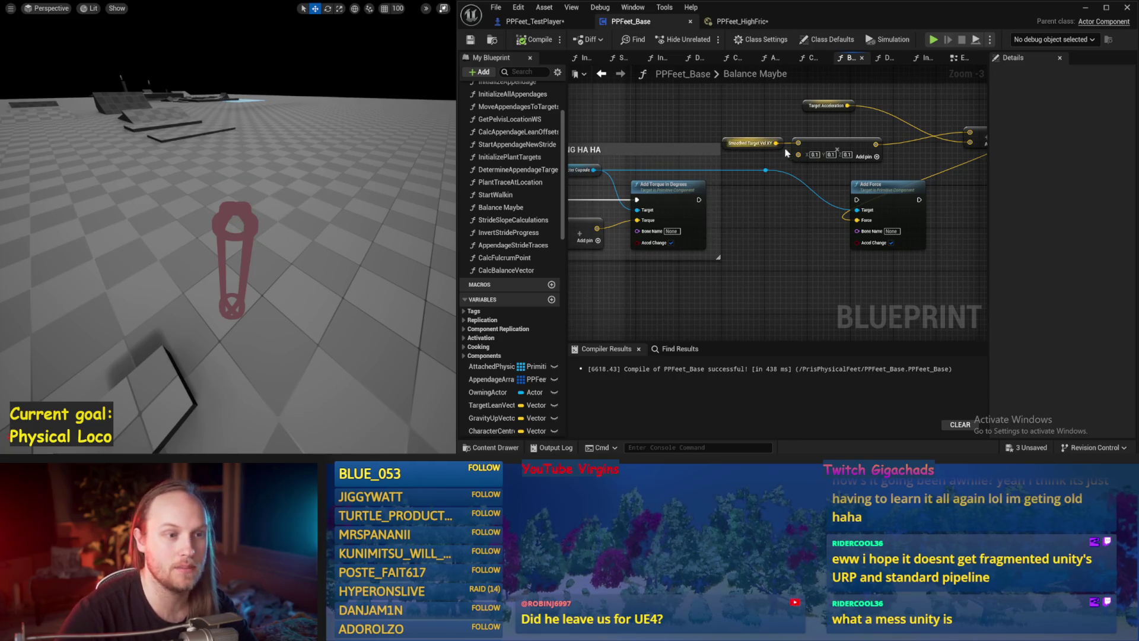
{"action": "left_click_drag", "start_coordinate": [890, 128], "coordinate": [721, 177]}
{"action": "left_click", "coordinate": [762, 255]}
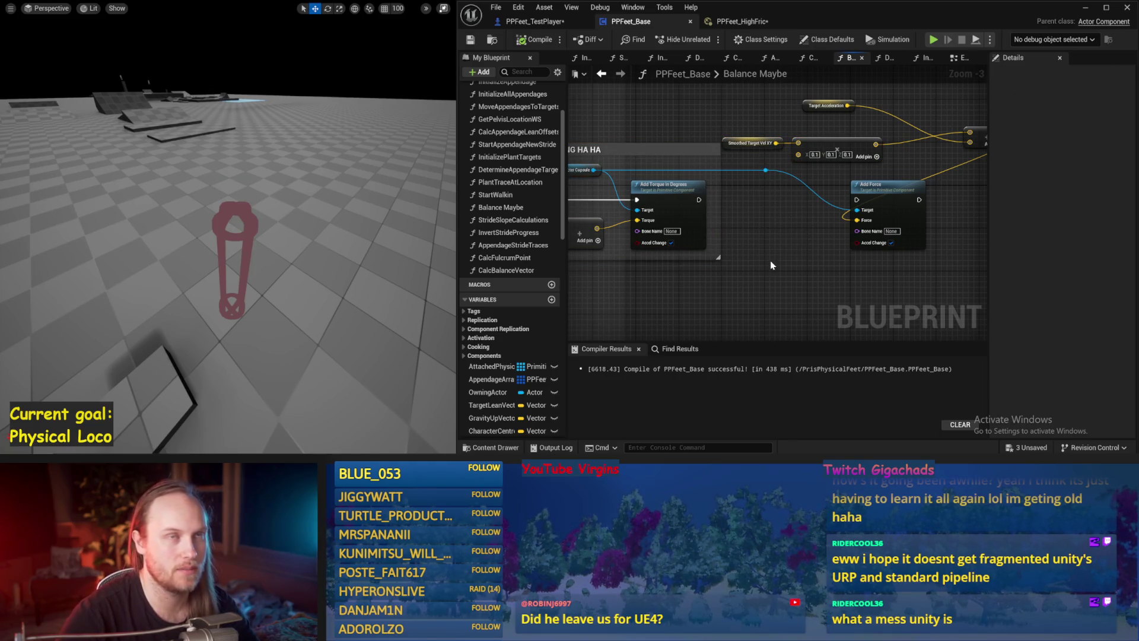
{"action": "mouse_move", "coordinate": [765, 261]}
{"action": "left_mouse_down"}
{"action": "mouse_move", "coordinate": [744, 286]}
{"action": "mouse_move", "coordinate": [614, 286]}
{"action": "left_mouse_up"}
{"action": "mouse_move", "coordinate": [878, 141]}
{"action": "left_mouse_down"}
{"action": "mouse_move", "coordinate": [777, 152]}
{"action": "mouse_move", "coordinate": [776, 175]}
{"action": "mouse_move", "coordinate": [756, 151]}
{"action": "left_mouse_up"}
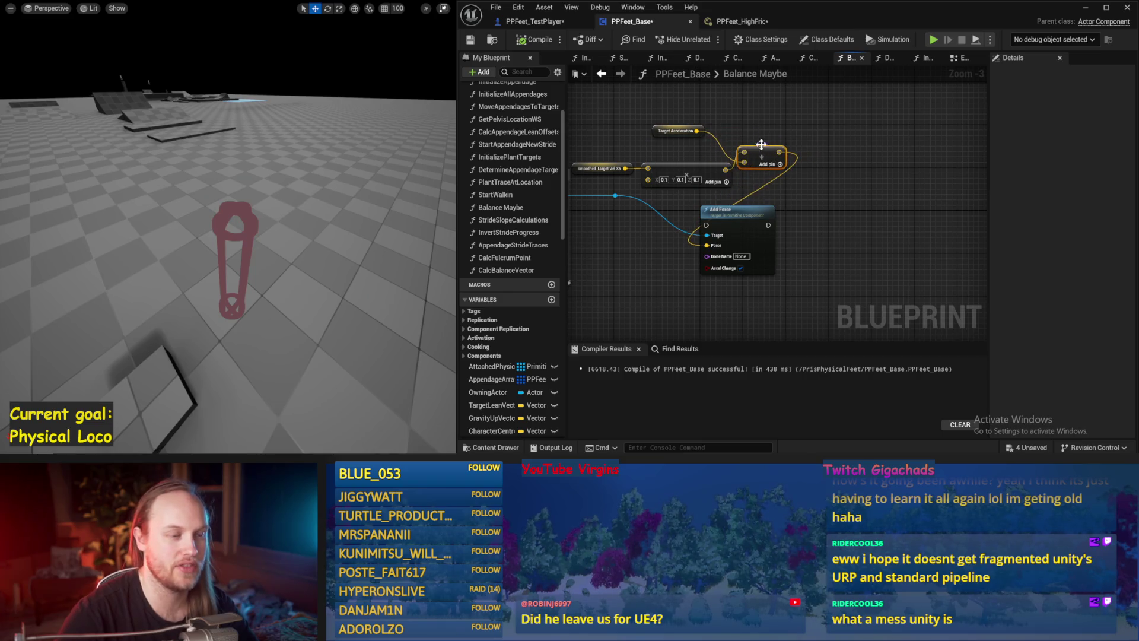
{"action": "left_click_drag", "start_coordinate": [639, 282], "coordinate": [726, 262]}
{"action": "left_click", "coordinate": [536, 39]}
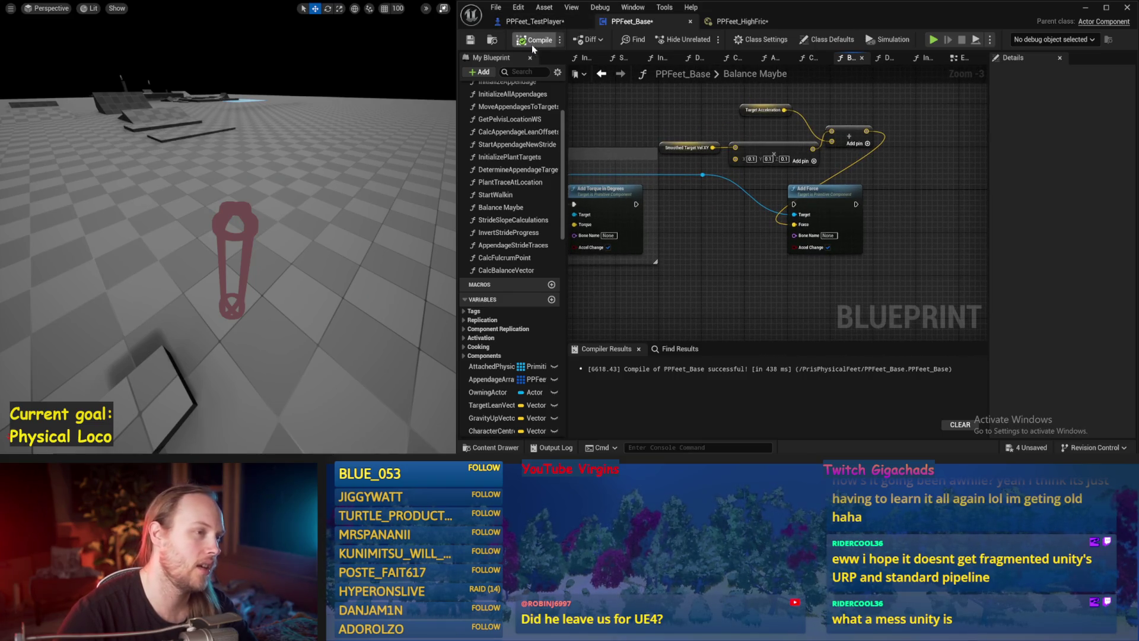
{"action": "left_click", "coordinate": [471, 40]}
Move the Character Facing Roll Balance Offset getter below its FInterp node and save.
{"action": "mouse_move", "coordinate": [637, 315]}
{"action": "left_mouse_down"}
{"action": "mouse_move", "coordinate": [773, 269]}
{"action": "mouse_move", "coordinate": [772, 239]}
{"action": "mouse_move", "coordinate": [903, 269]}
{"action": "left_mouse_up"}
{"action": "scroll", "coordinate": [771, 240], "scroll_direction": "down", "scroll_amount": 1}
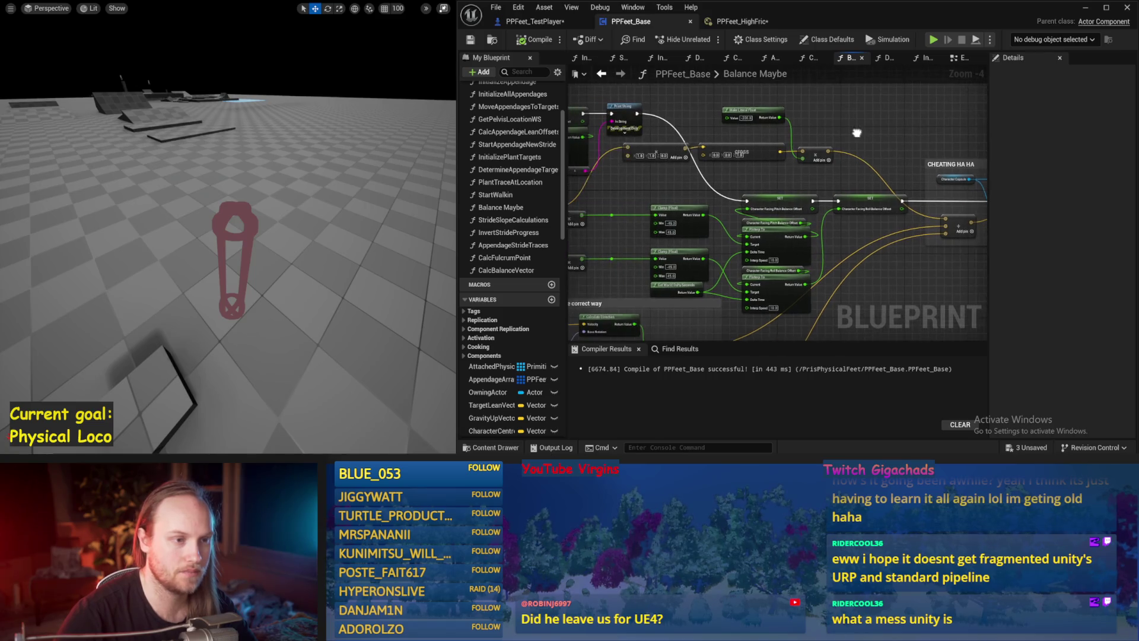
{"action": "mouse_move", "coordinate": [844, 100]}
{"action": "left_mouse_down"}
{"action": "mouse_move", "coordinate": [643, 168]}
{"action": "mouse_move", "coordinate": [722, 171]}
{"action": "mouse_move", "coordinate": [651, 140]}
{"action": "left_mouse_up"}
{"action": "left_click", "coordinate": [730, 154]}
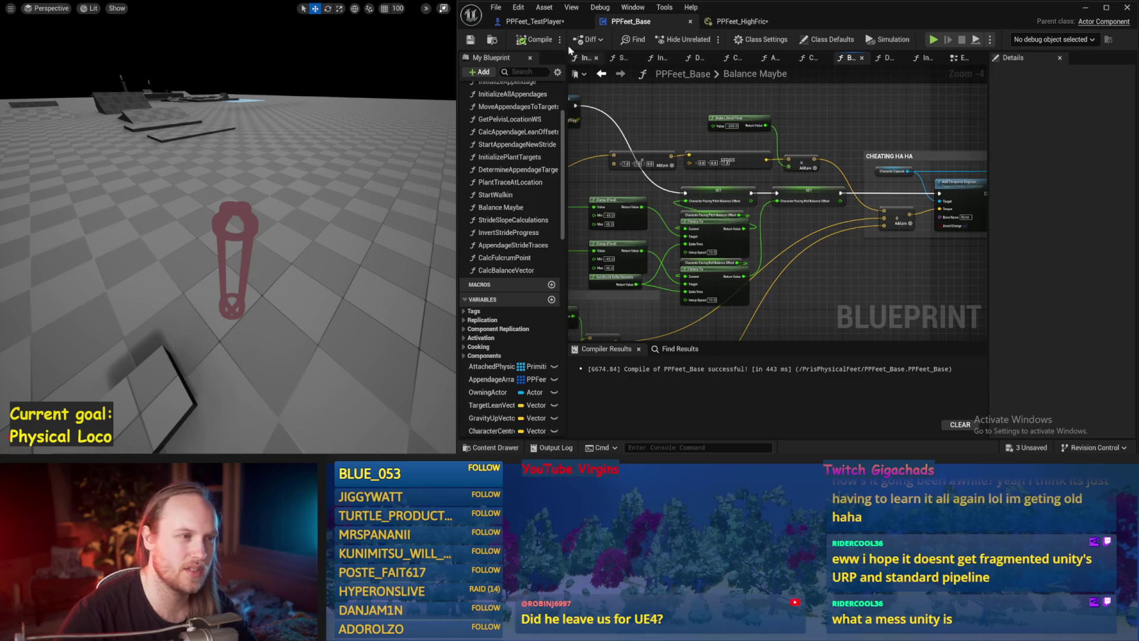
{"action": "left_click", "coordinate": [472, 40]}
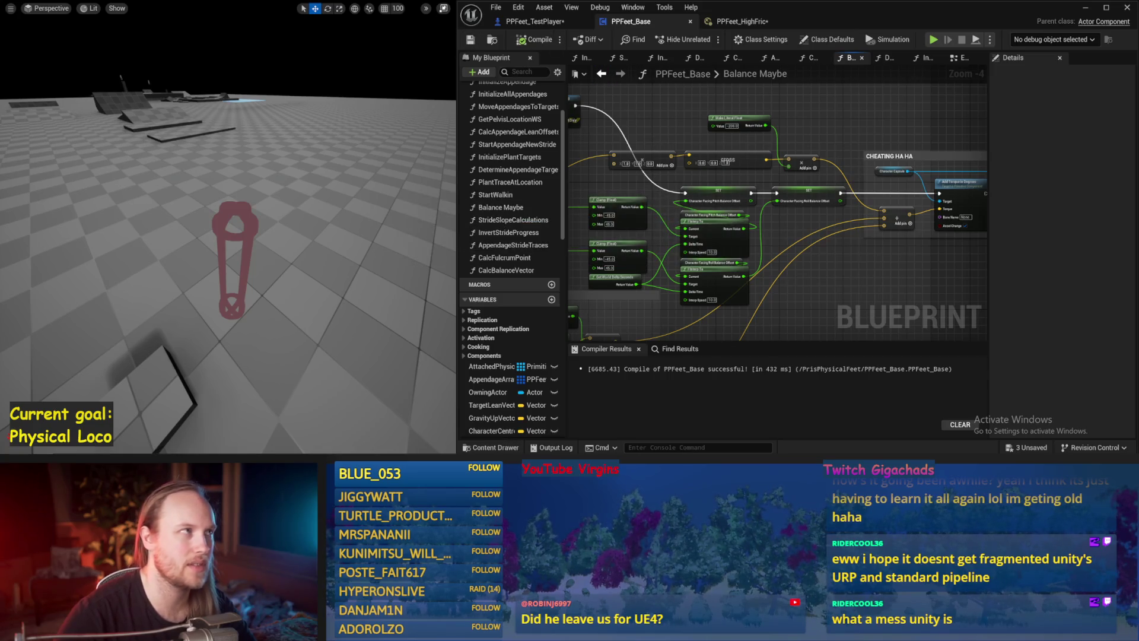
{"action": "left_click_drag", "start_coordinate": [793, 262], "coordinate": [795, 202]}
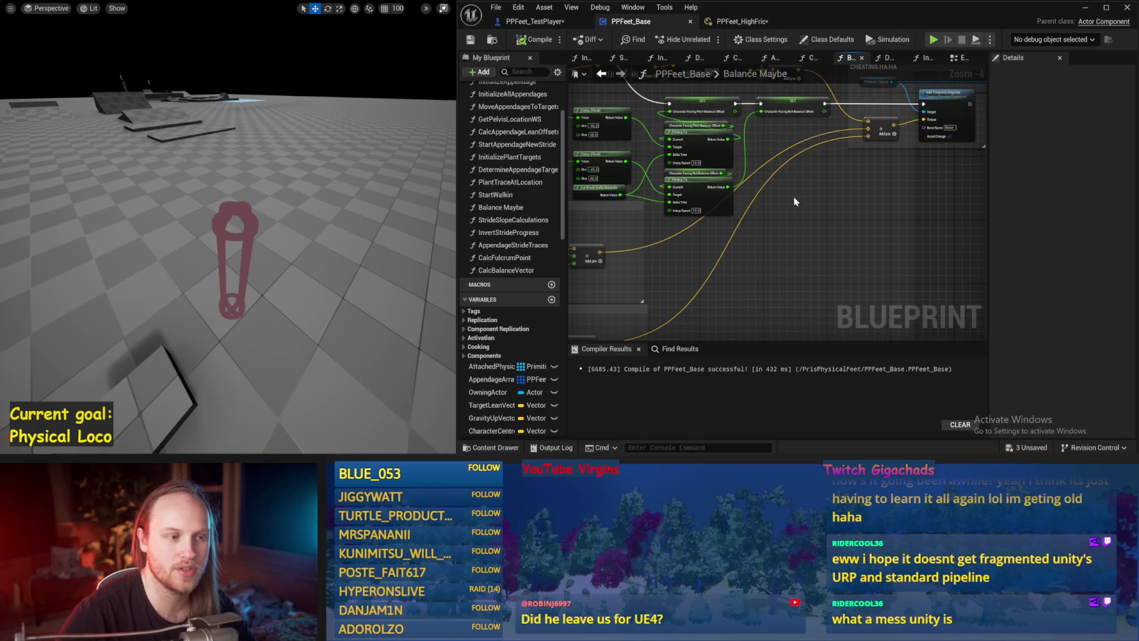
{"action": "left_click_drag", "start_coordinate": [669, 175], "coordinate": [668, 223]}
{"action": "left_click_drag", "start_coordinate": [787, 226], "coordinate": [697, 243]}
{"action": "key", "text": "ctrl+s"}
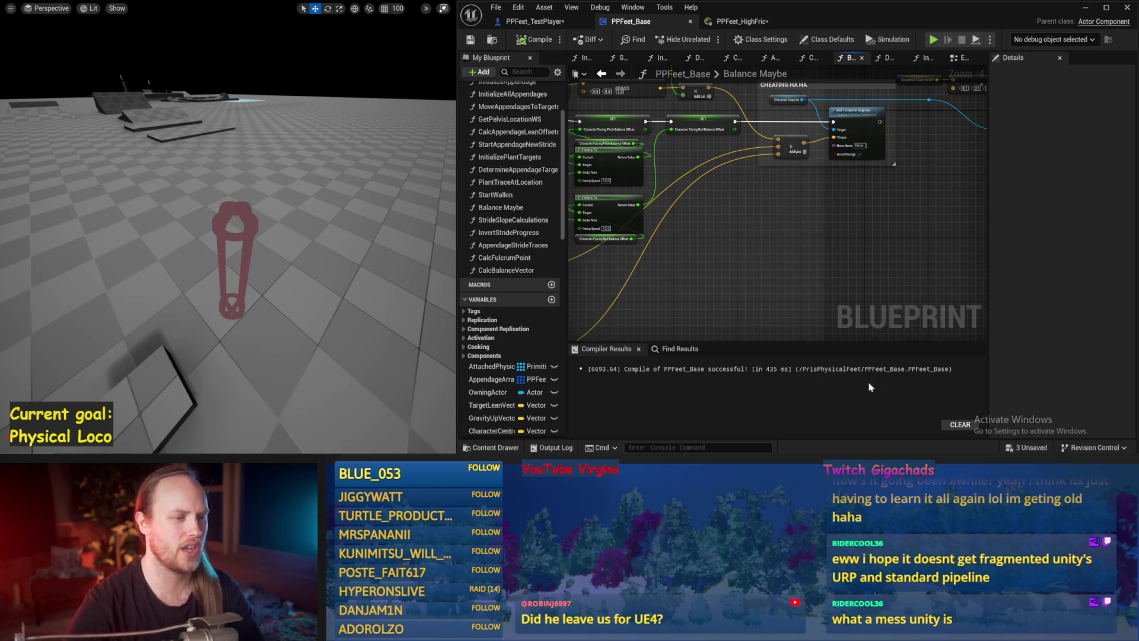
Recompile and save PPFeet_Base, then launch a balance simulation.
{"action": "mouse_move", "coordinate": [795, 245]}
{"action": "left_mouse_down"}
{"action": "mouse_move", "coordinate": [816, 224]}
{"action": "mouse_move", "coordinate": [706, 216]}
{"action": "left_mouse_up"}
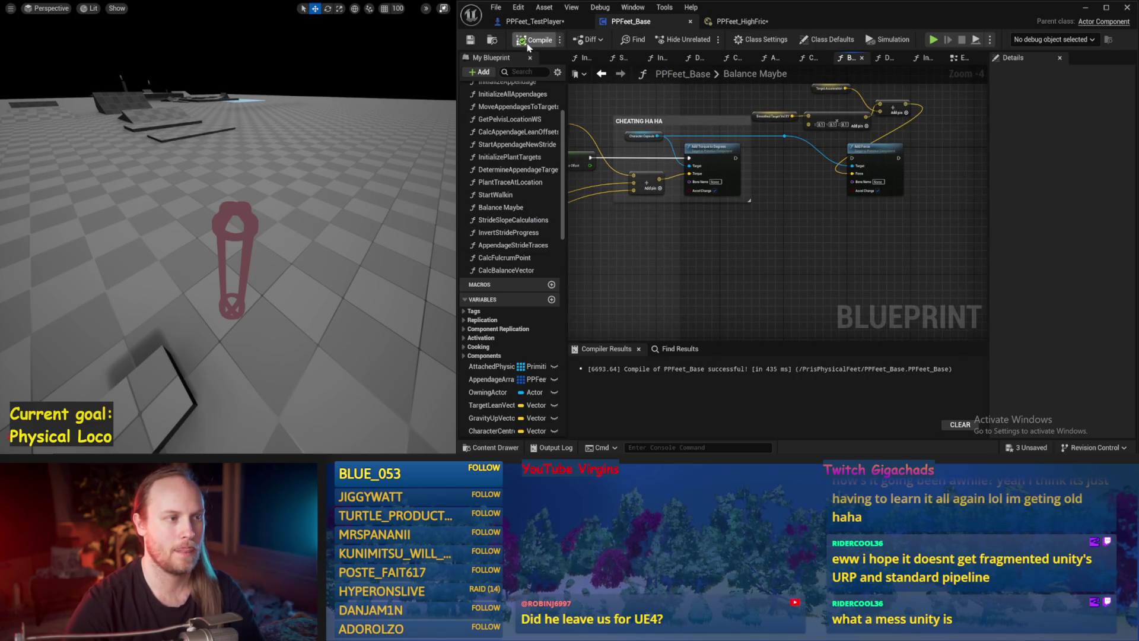
{"action": "left_click", "coordinate": [470, 40]}
{"action": "mouse_move", "coordinate": [896, 252]}
{"action": "left_mouse_down"}
{"action": "mouse_move", "coordinate": [923, 246]}
{"action": "mouse_move", "coordinate": [852, 188]}
{"action": "mouse_move", "coordinate": [879, 210]}
{"action": "mouse_move", "coordinate": [790, 259]}
{"action": "left_mouse_up"}
{"action": "key", "text": "ctrl+s"}
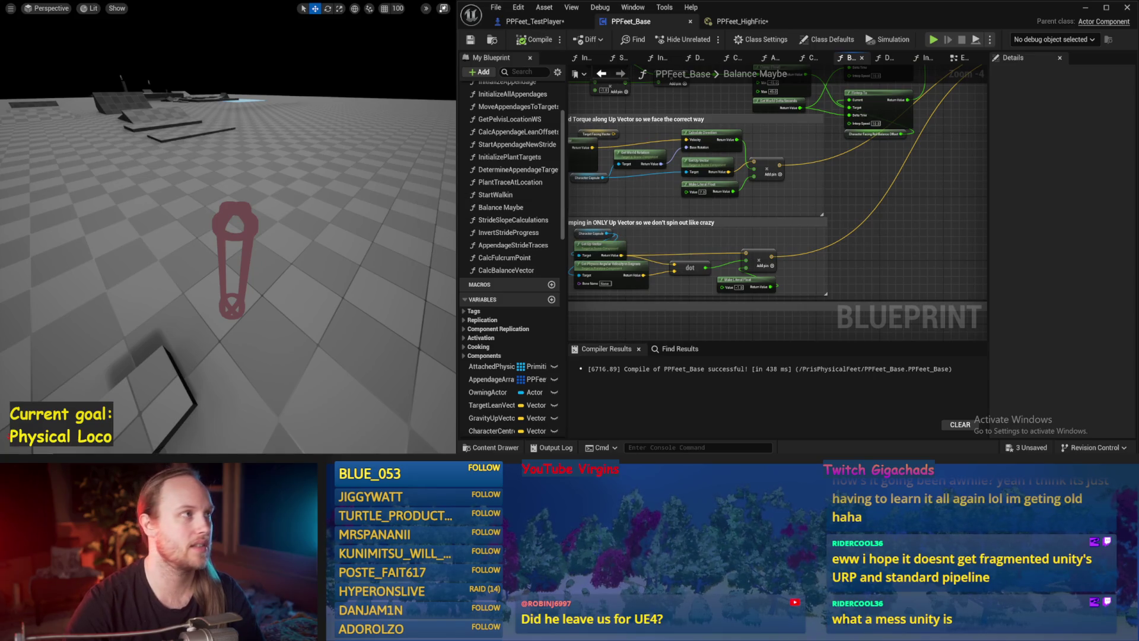
{"action": "left_click_drag", "start_coordinate": [883, 234], "coordinate": [904, 254]}
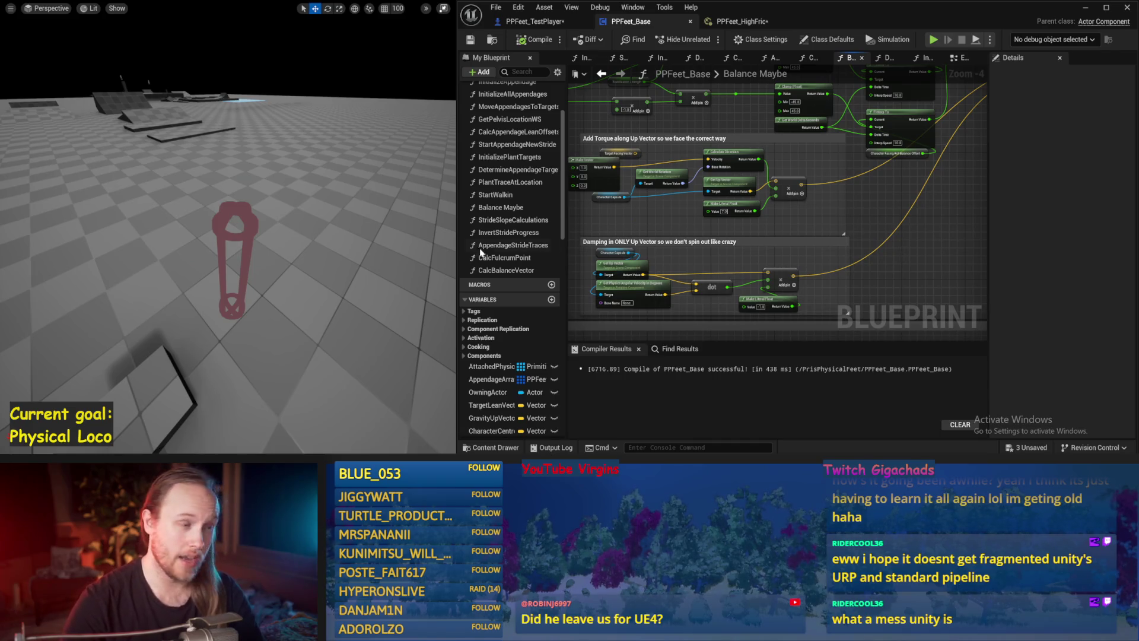
{"action": "key", "text": "alt+p"}
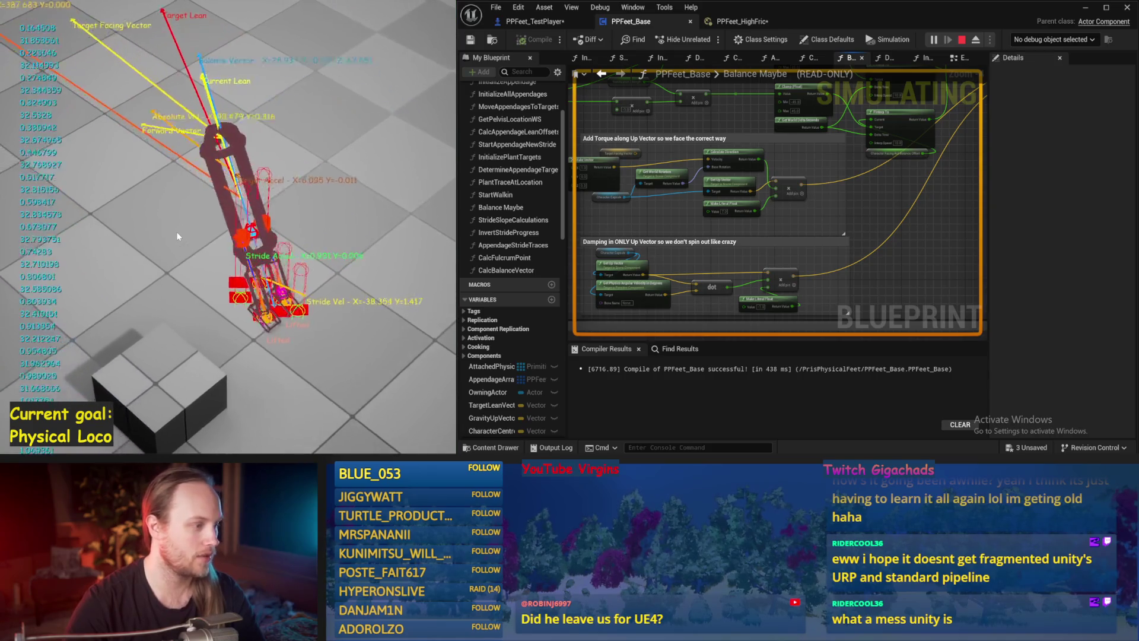
Stop the running simulation, run the balance test once more, then end it.
{"action": "key", "text": "Escape"}
{"action": "key", "text": "alt+p"}
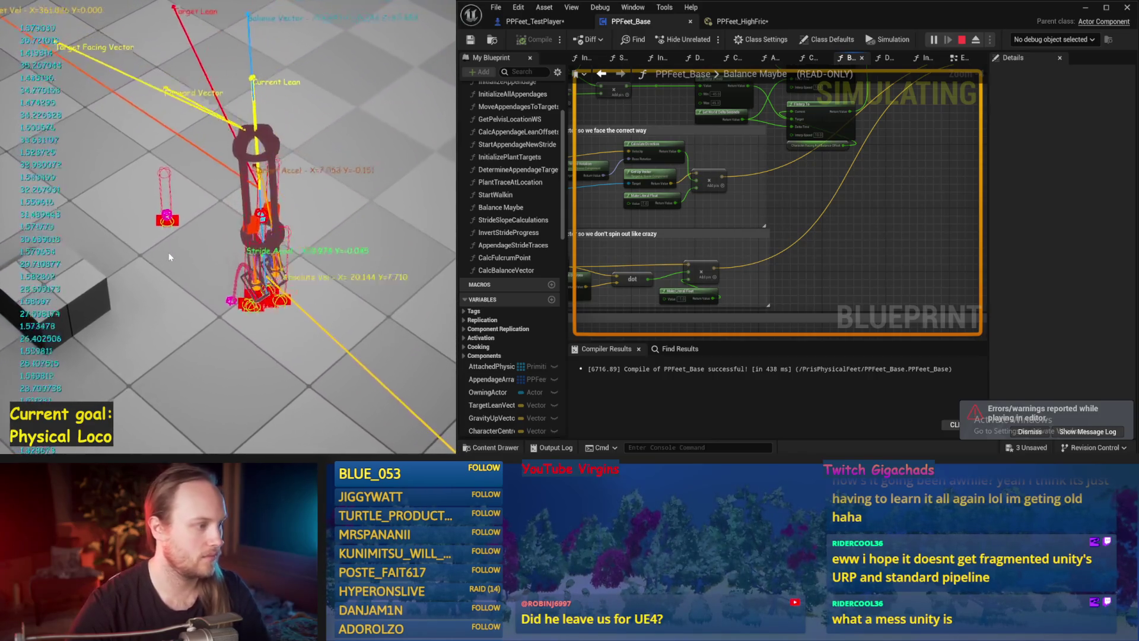
{"action": "key", "text": "Escape"}
{"action": "left_click_drag", "start_coordinate": [793, 240], "coordinate": [845, 258]}
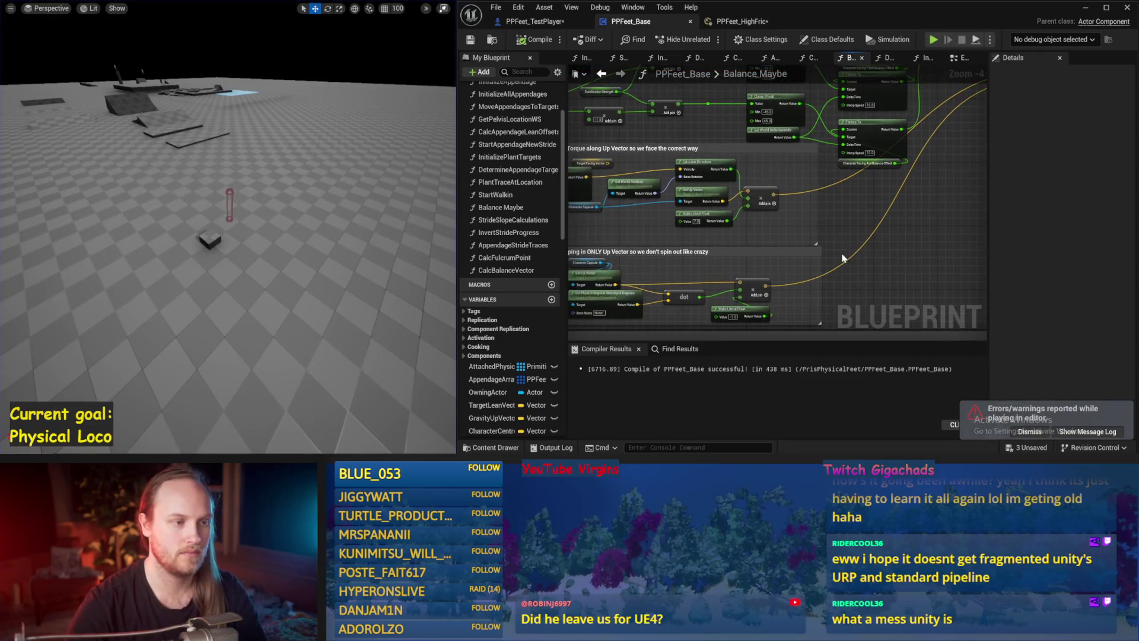
{"action": "mouse_move", "coordinate": [229, 456]}
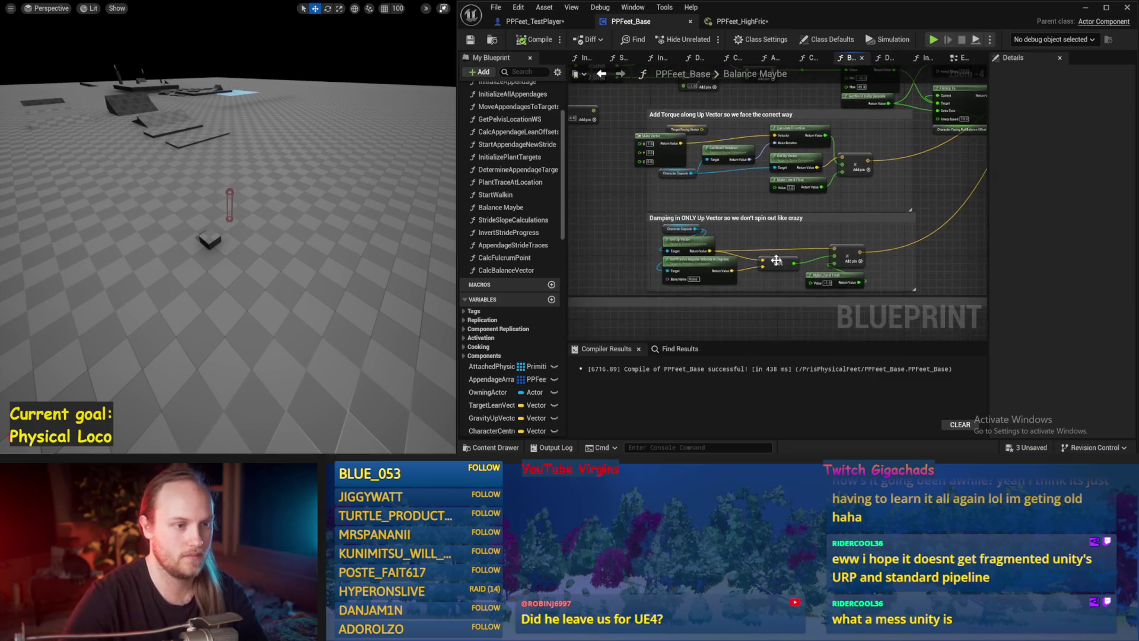
Save the blueprint and run a brief simulation until the character falls, then stop it.
{"action": "scroll", "coordinate": [621, 249], "scroll_direction": "down", "scroll_amount": 1}
{"action": "mouse_move", "coordinate": [621, 249]}
{"action": "left_mouse_down"}
{"action": "mouse_move", "coordinate": [729, 247]}
{"action": "mouse_move", "coordinate": [763, 223]}
{"action": "left_mouse_up"}
{"action": "key", "text": "ctrl+s"}
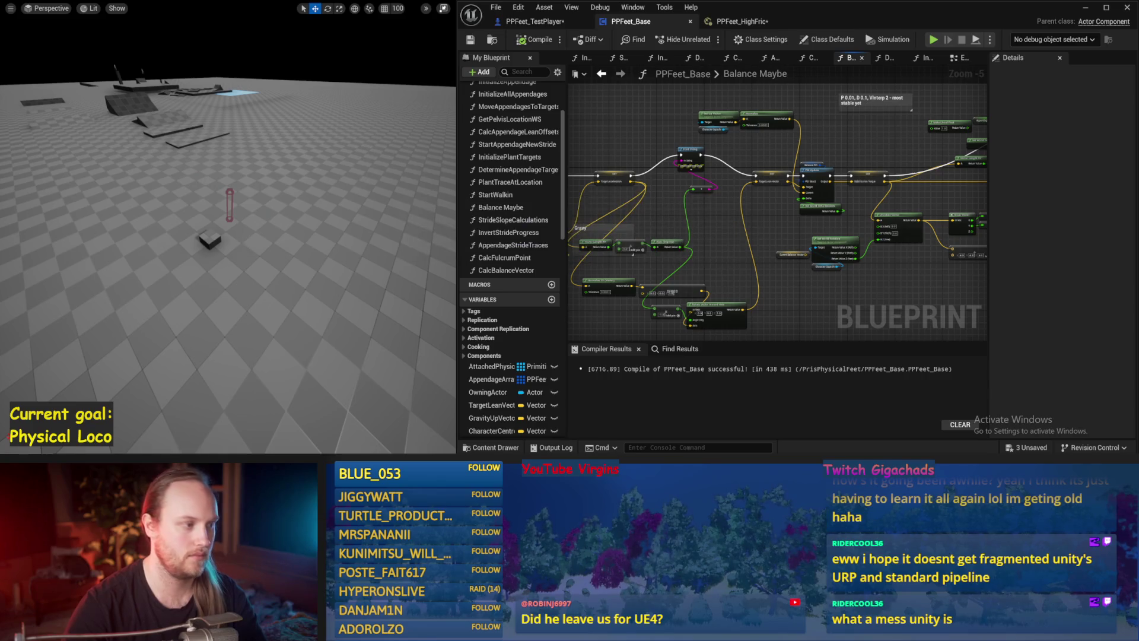
{"action": "key", "text": "alt+s"}
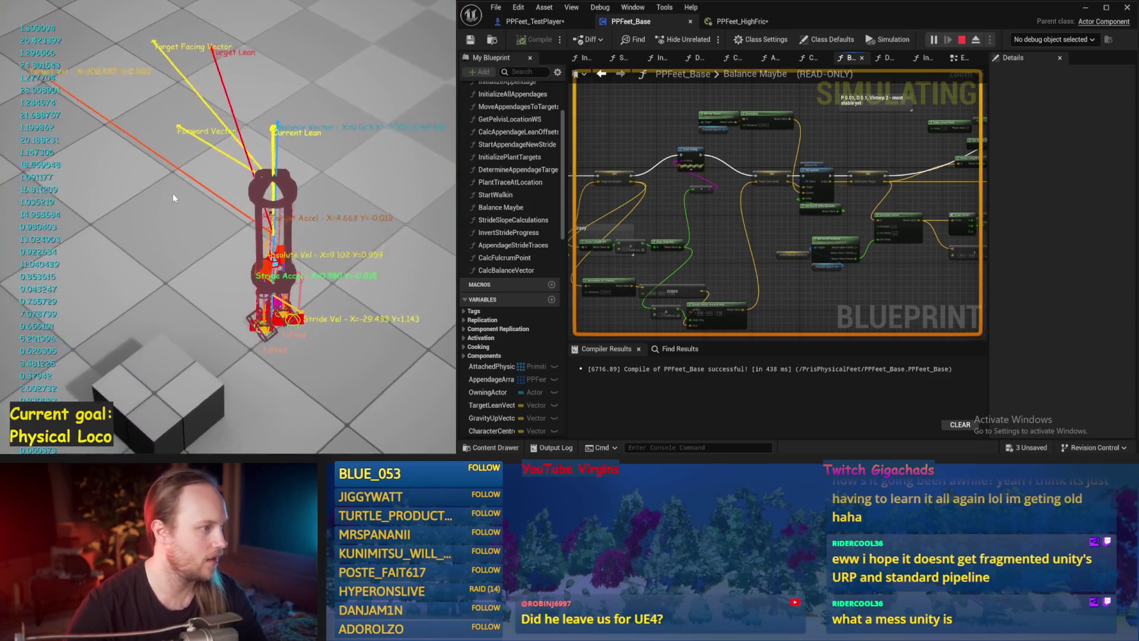
{"action": "key", "text": "Escape"}
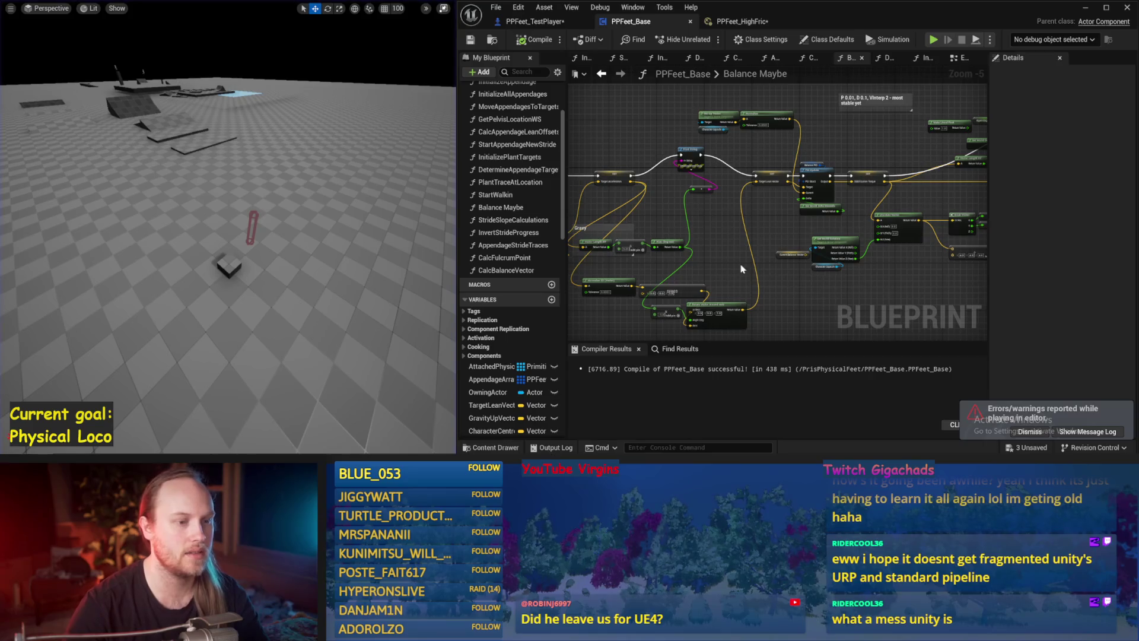
Save and recompile PPFeet_Base, then select the Balance PID variable node.
{"action": "left_click_drag", "start_coordinate": [617, 269], "coordinate": [547, 205]}
{"action": "key", "text": "ctrl+s"}
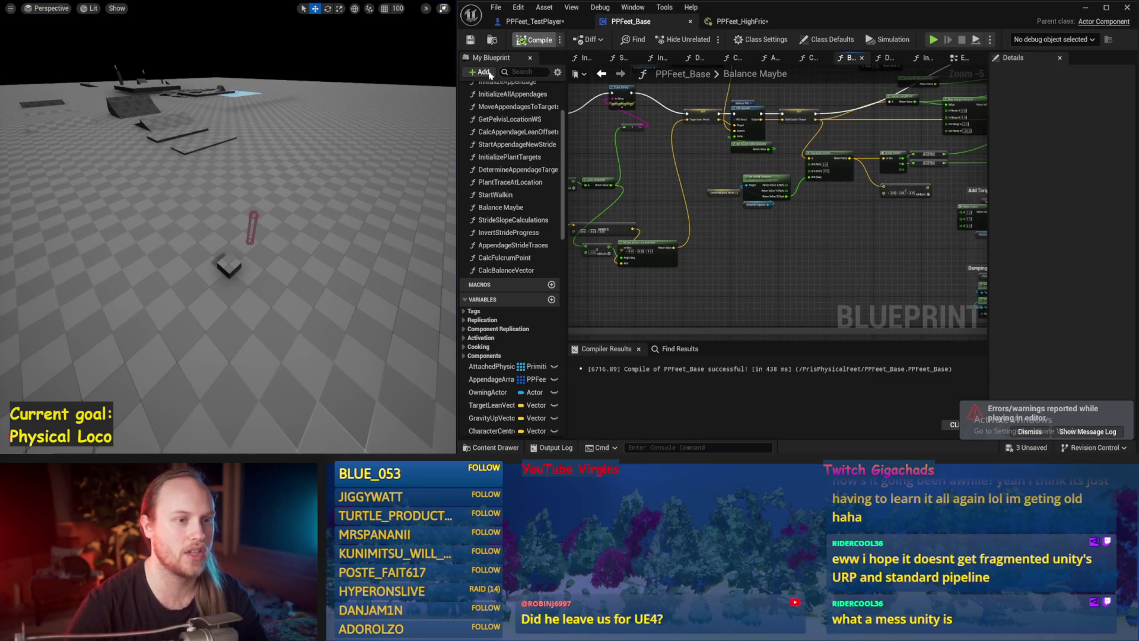
{"action": "left_click_drag", "start_coordinate": [738, 229], "coordinate": [675, 278]}
{"action": "key", "text": "ctrl+s"}
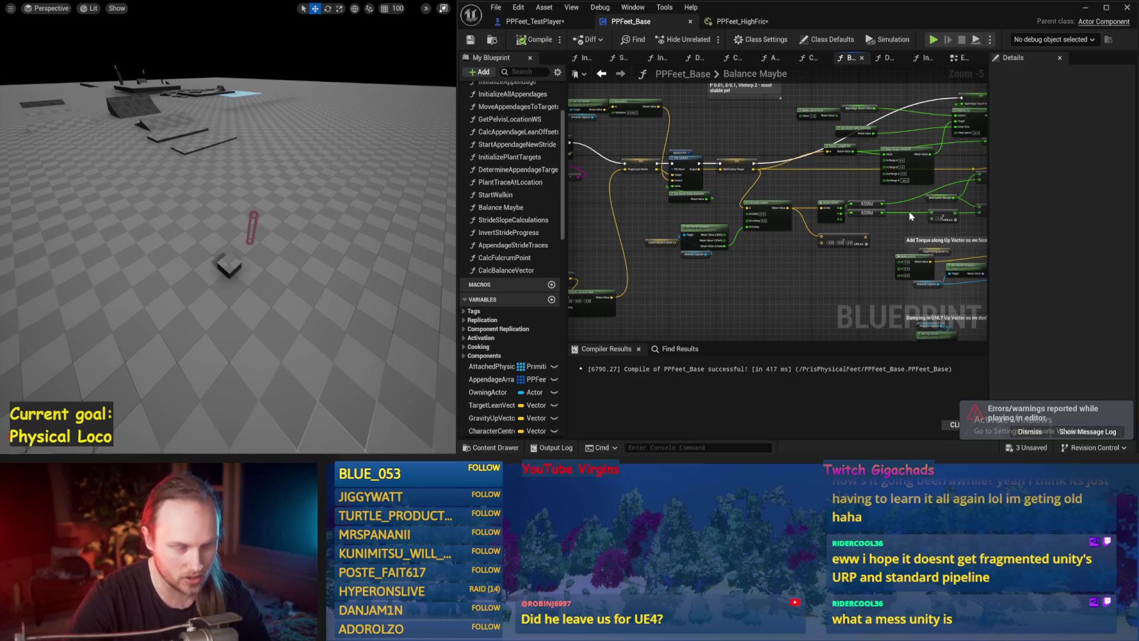
{"action": "mouse_move", "coordinate": [784, 271]}
{"action": "left_mouse_down"}
{"action": "mouse_move", "coordinate": [665, 319]}
{"action": "mouse_move", "coordinate": [786, 315]}
{"action": "mouse_move", "coordinate": [633, 321]}
{"action": "left_mouse_up"}
{"action": "scroll", "coordinate": [702, 298], "scroll_direction": "up", "scroll_amount": 1}
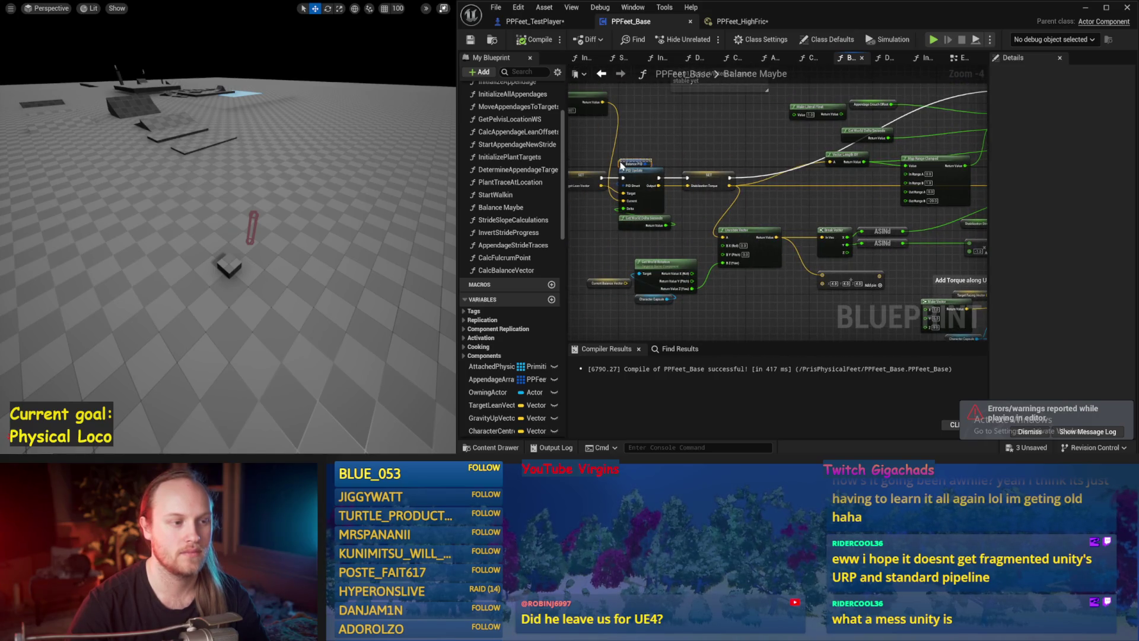
{"action": "left_click", "coordinate": [621, 165]}
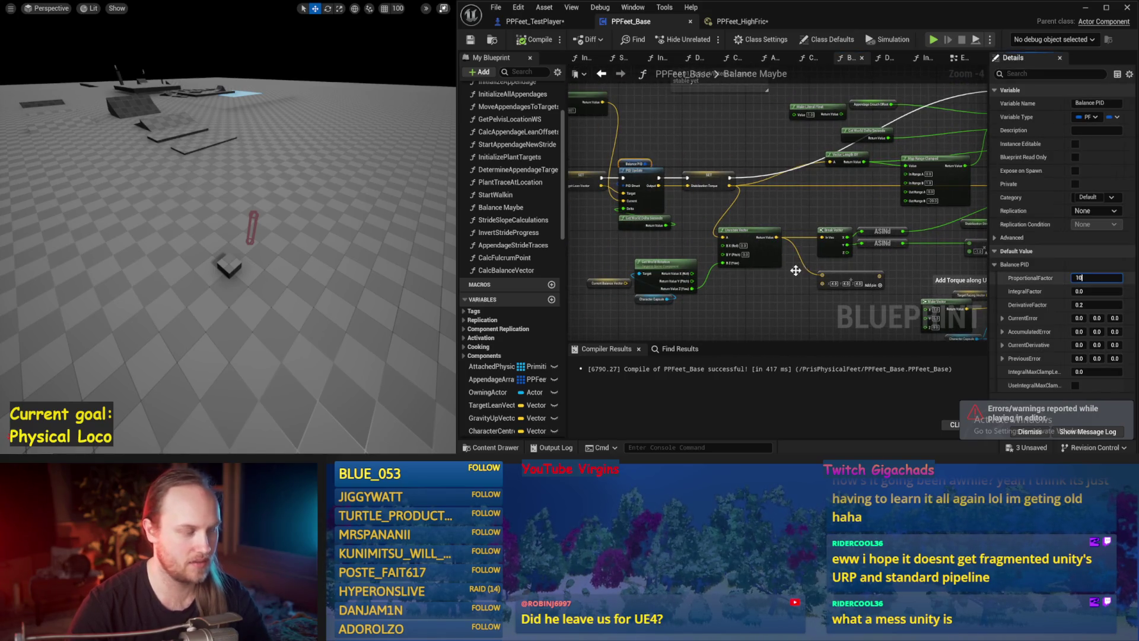
Test Balance PID ProportionalFactor values 10 and 1.0 in simulation.
{"action": "key", "text": "Return"}
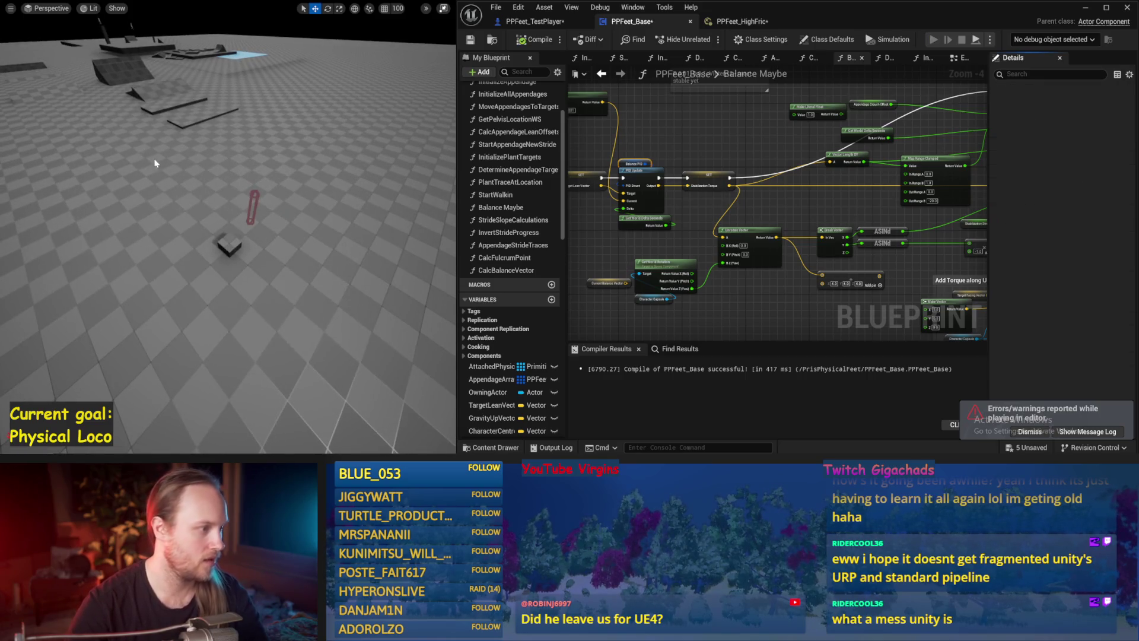
{"action": "key", "text": "alt+p"}
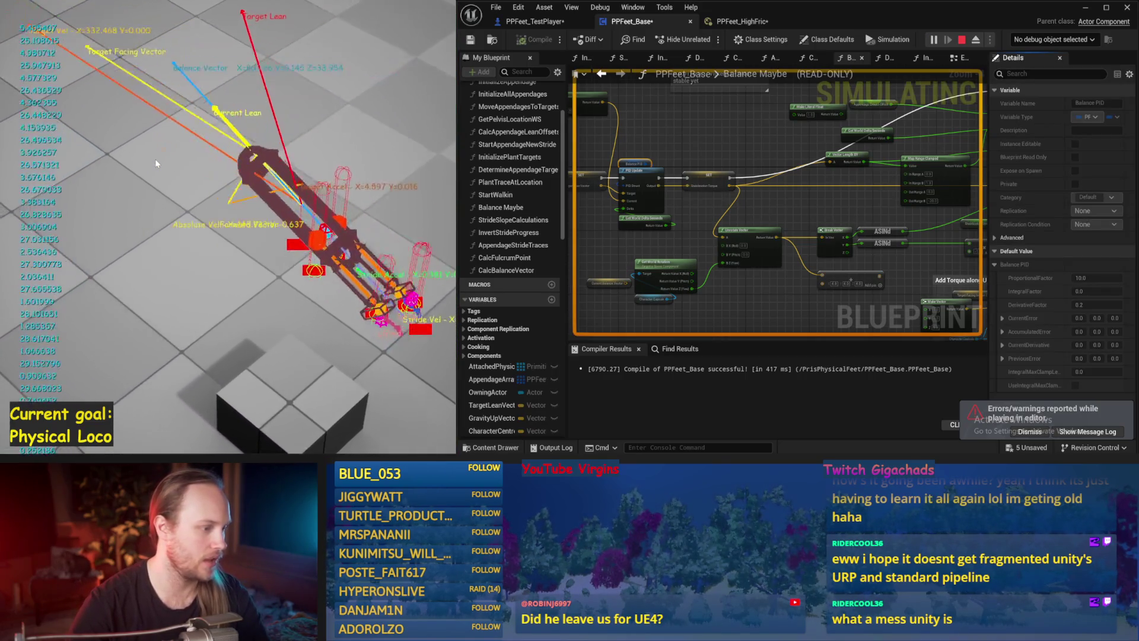
{"action": "key", "text": "Escape"}
{"action": "left_click_drag", "start_coordinate": [178, 189], "coordinate": [171, 187]}
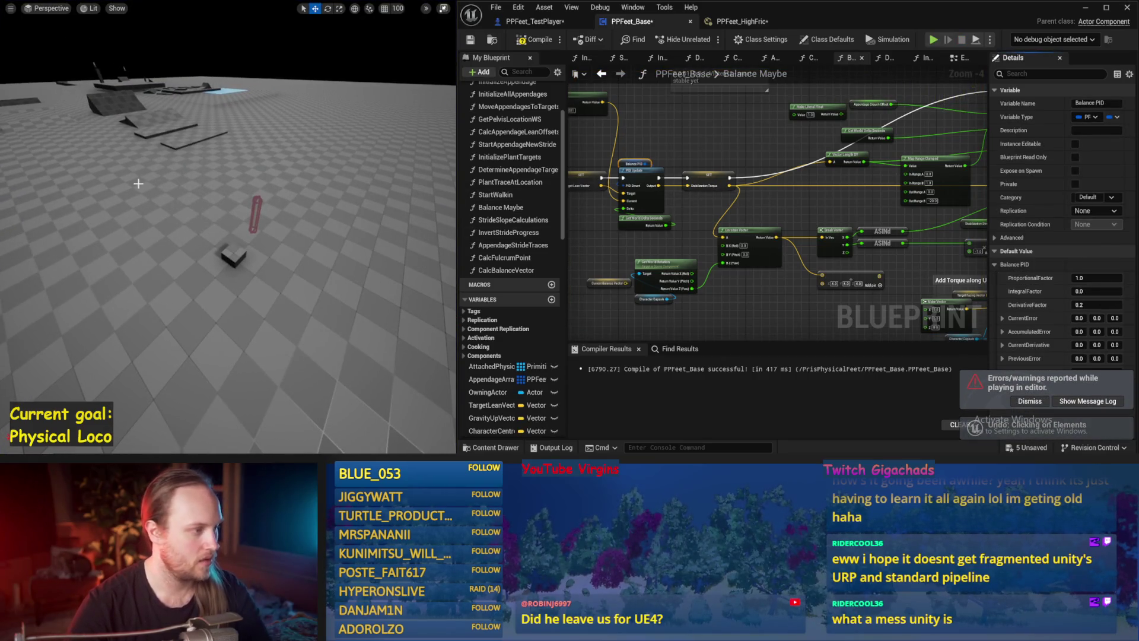
{"action": "key", "text": "alt+p"}
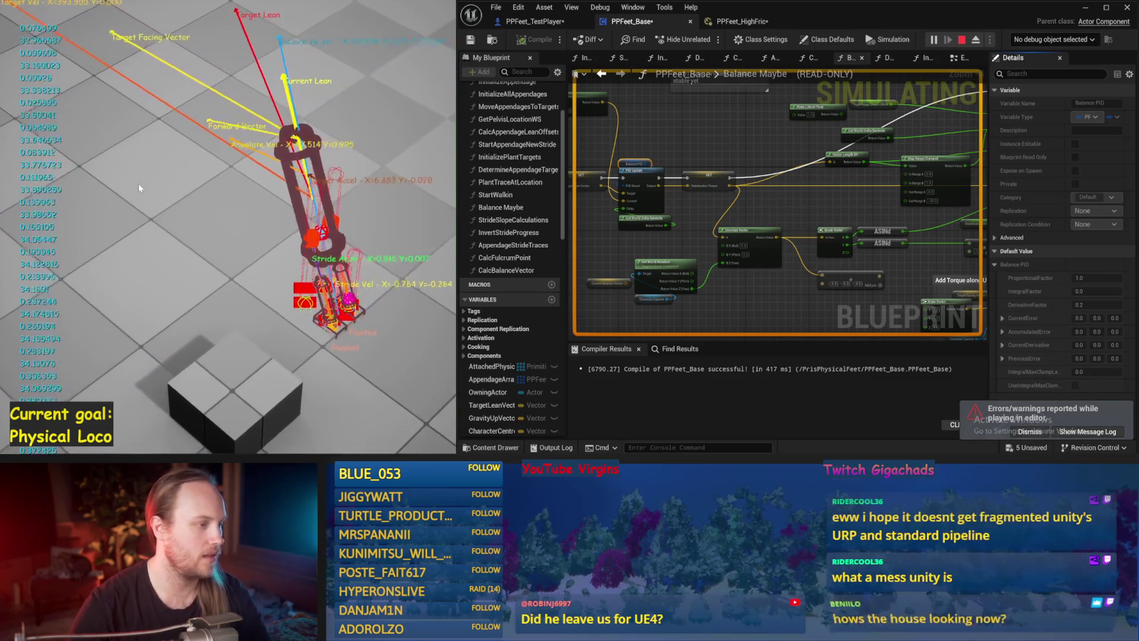
{"action": "key", "text": "Escape"}
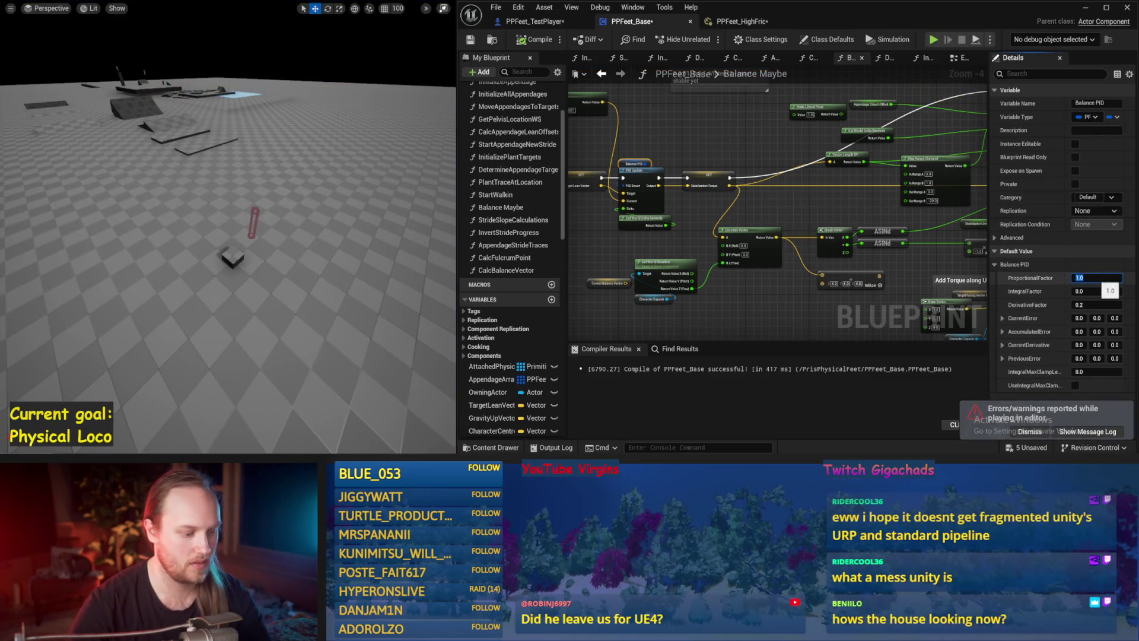
Set ProportionalFactor to 3.0, test it in simulation, and save the blueprint.
{"action": "left_click_drag", "start_coordinate": [333, 238], "coordinate": [334, 239]}
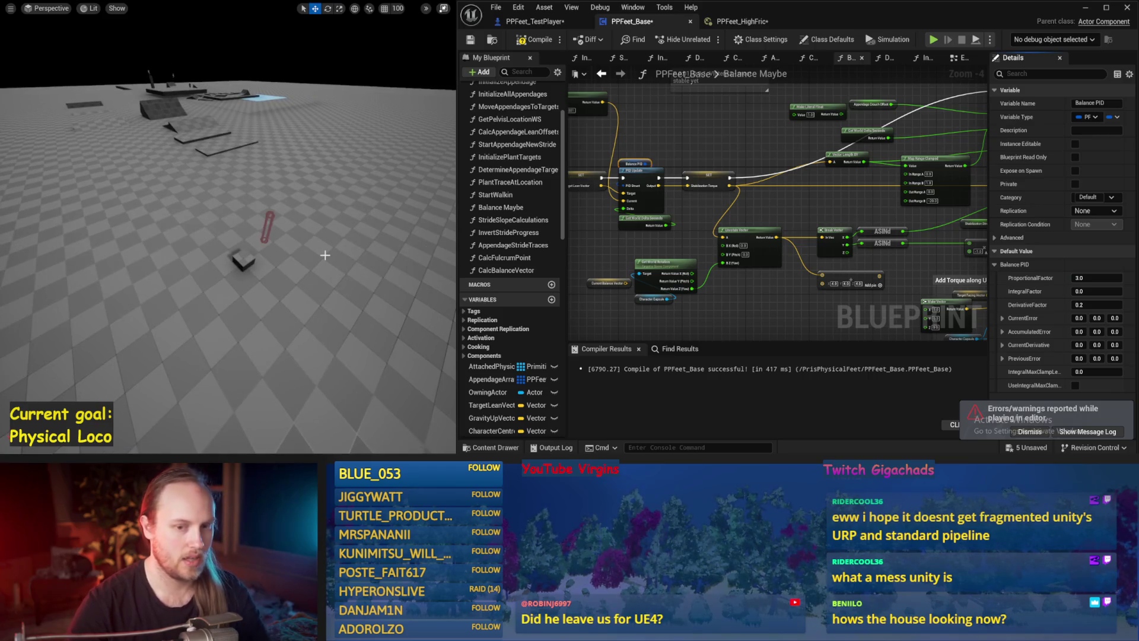
{"action": "key", "text": "alt+p"}
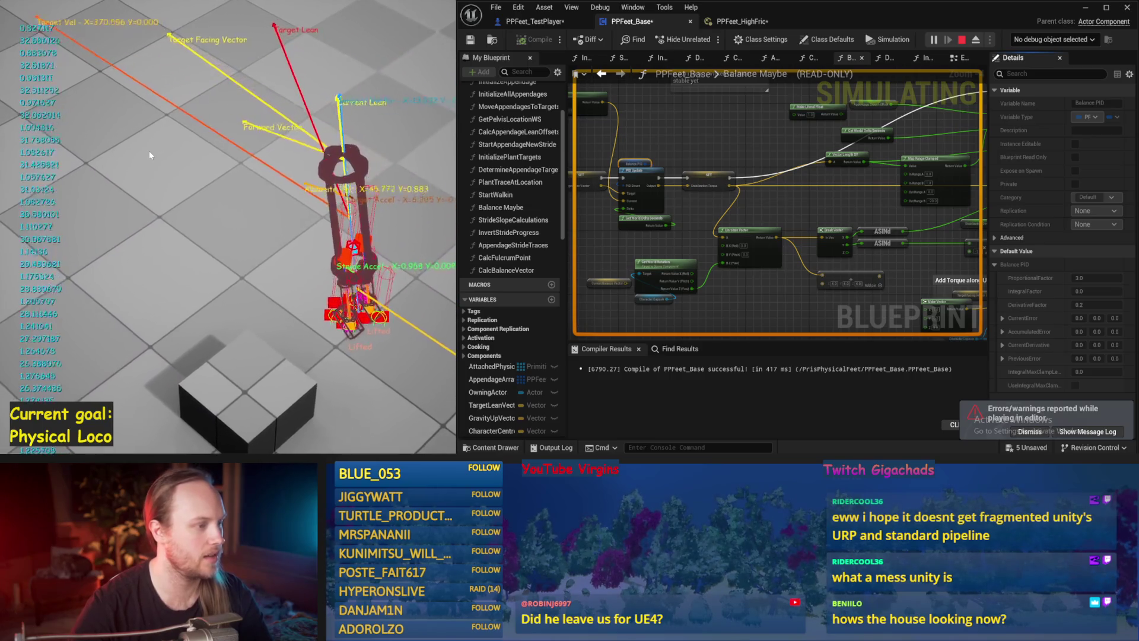
{"action": "key", "text": "Escape"}
{"action": "key", "text": "ctrl+s"}
{"action": "left_click_drag", "start_coordinate": [753, 229], "coordinate": [680, 260]}
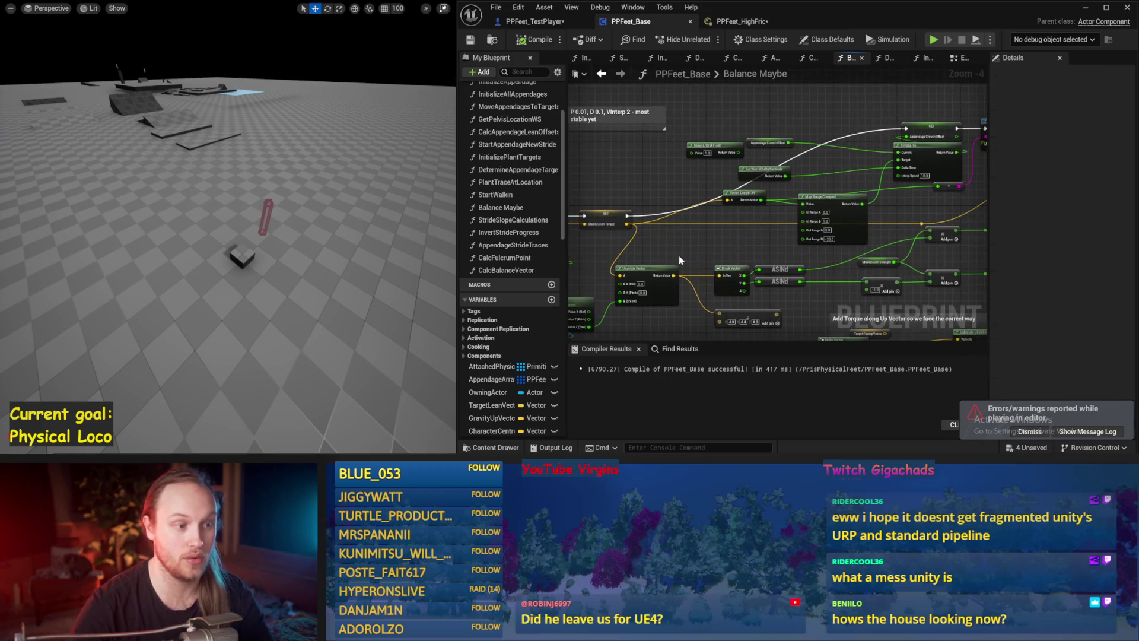
Dismiss the errors/warnings notice, then recompile PPFeet_Base (441 ms) and save it.
{"action": "left_click", "coordinate": [620, 209]}
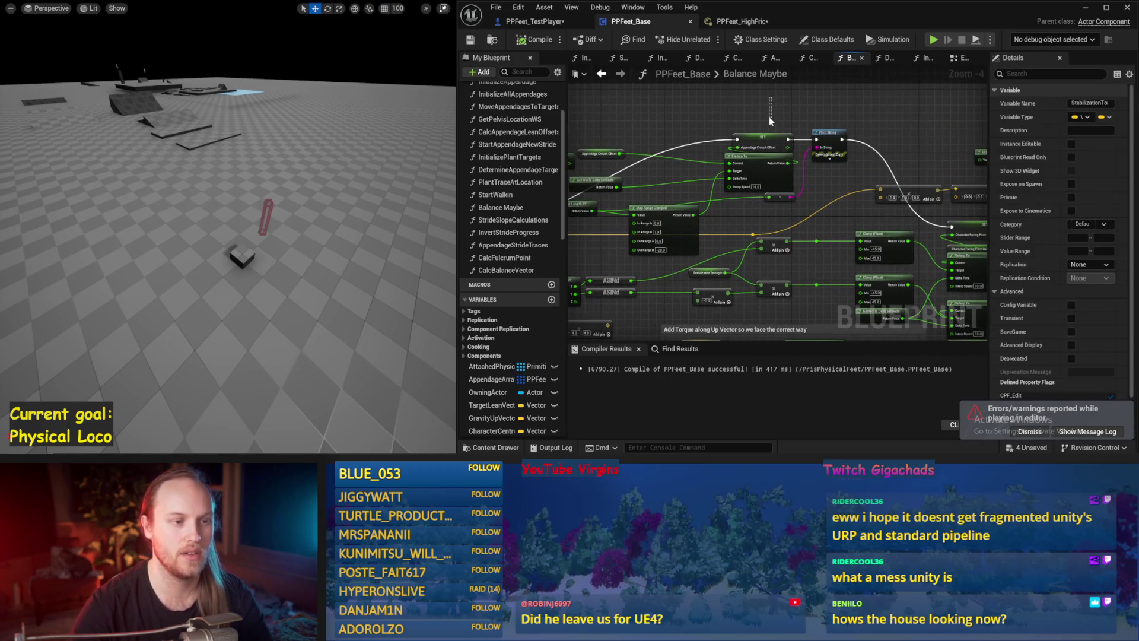
{"action": "left_click_drag", "start_coordinate": [763, 138], "coordinate": [846, 113]}
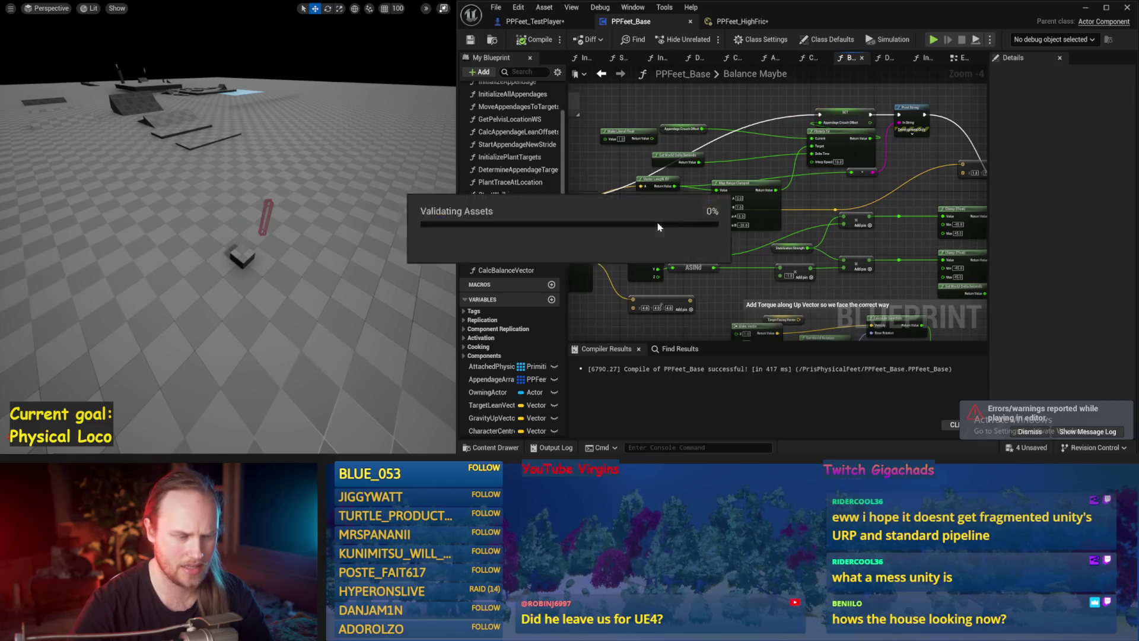
{"action": "left_click", "coordinate": [1035, 432]}
{"action": "left_click_drag", "start_coordinate": [661, 224], "coordinate": [773, 201]}
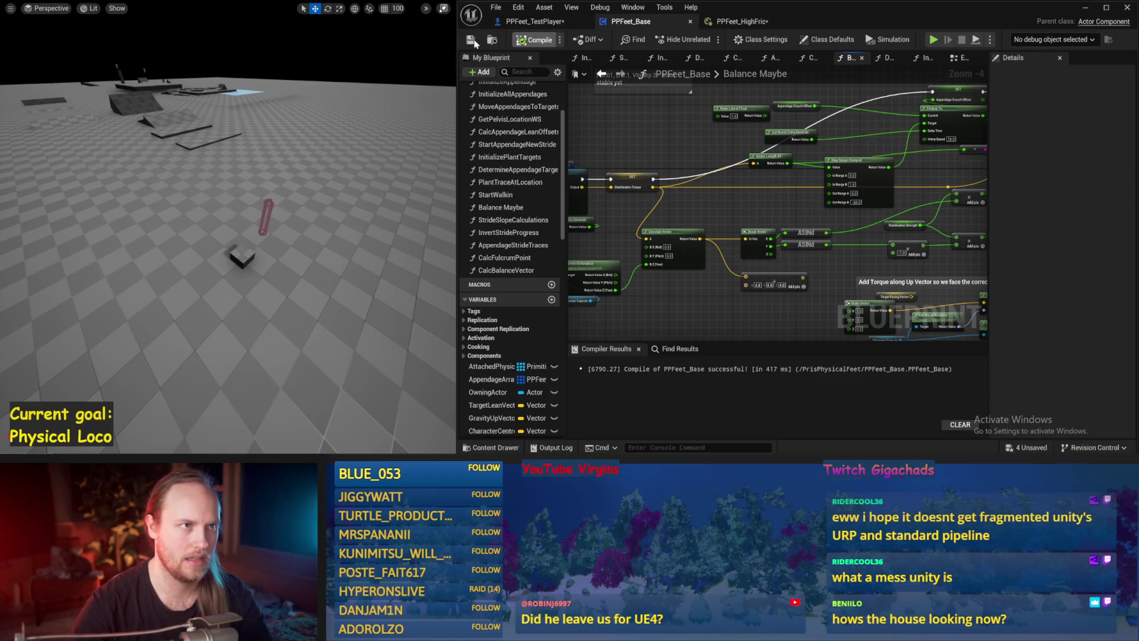
{"action": "left_click", "coordinate": [472, 41]}
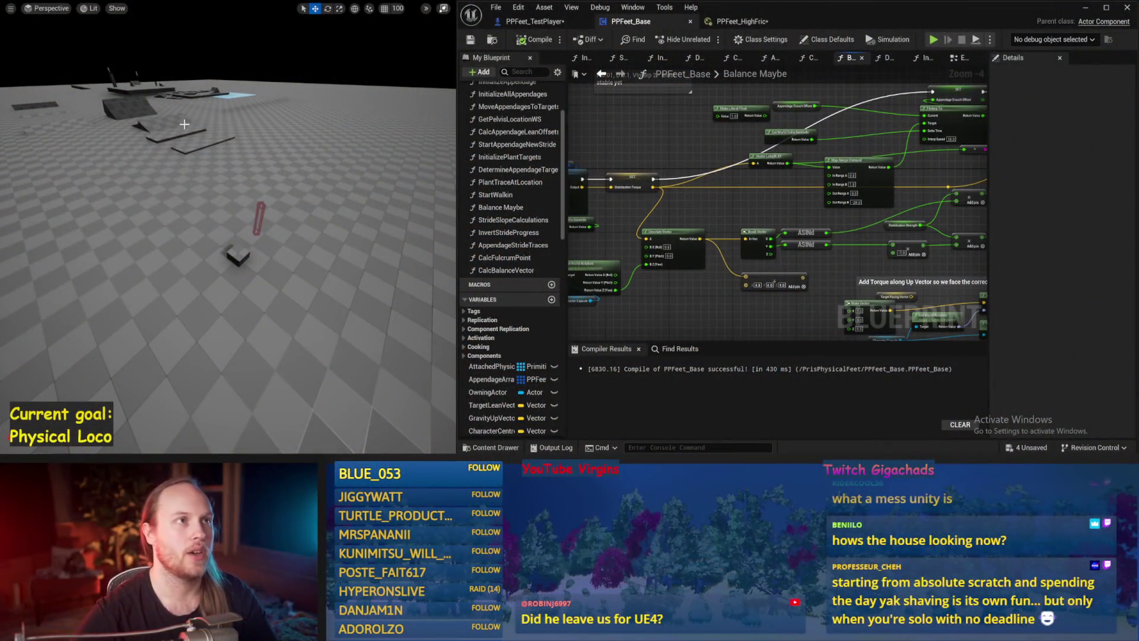
{"action": "key", "text": "ctrl+s"}
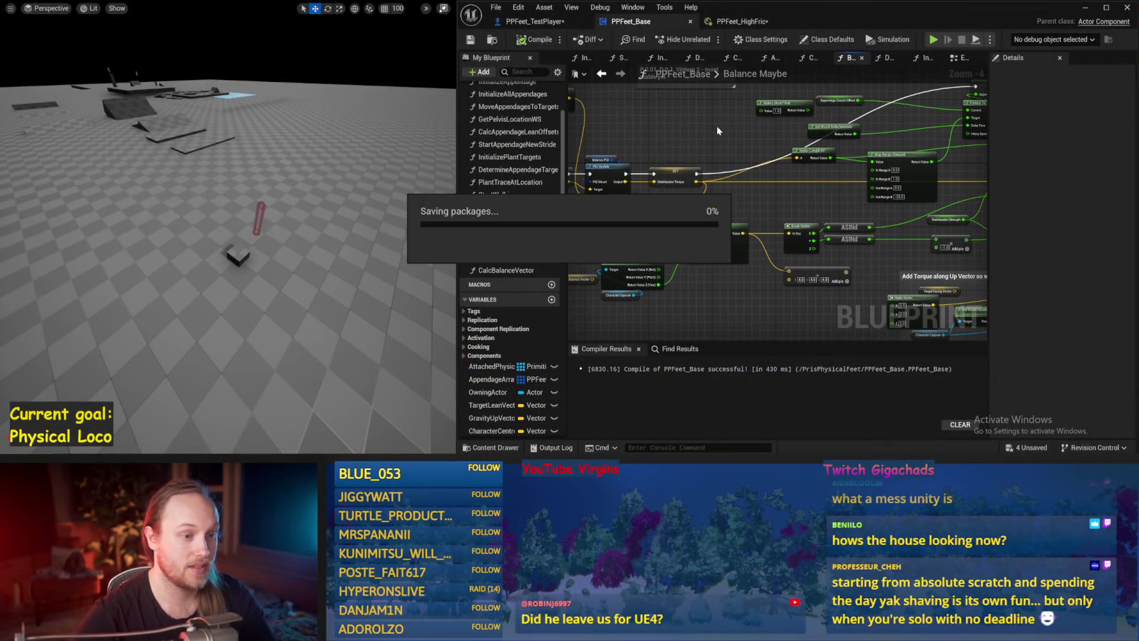
{"action": "mouse_move", "coordinate": [919, 244]}
{"action": "left_mouse_down"}
{"action": "mouse_move", "coordinate": [792, 171]}
{"action": "mouse_move", "coordinate": [1038, 93]}
{"action": "left_mouse_up"}
Recompile PPFeet_Base and save the blueprint along with the PPFeet_Test map.
{"action": "left_click", "coordinate": [534, 40]}
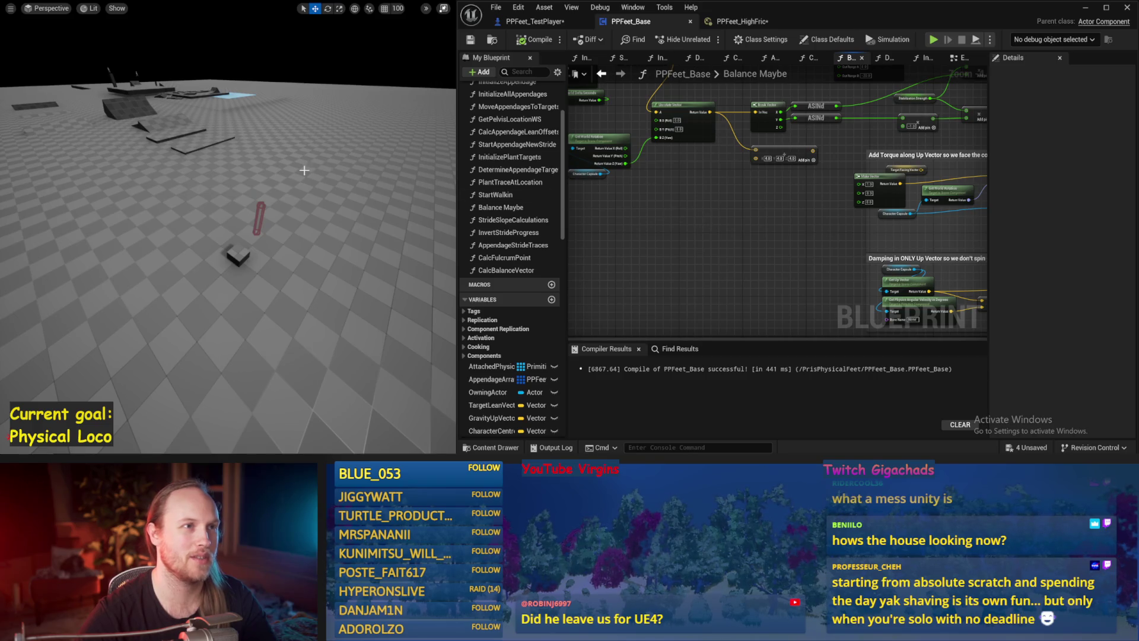
{"action": "key", "text": "ctrl+s"}
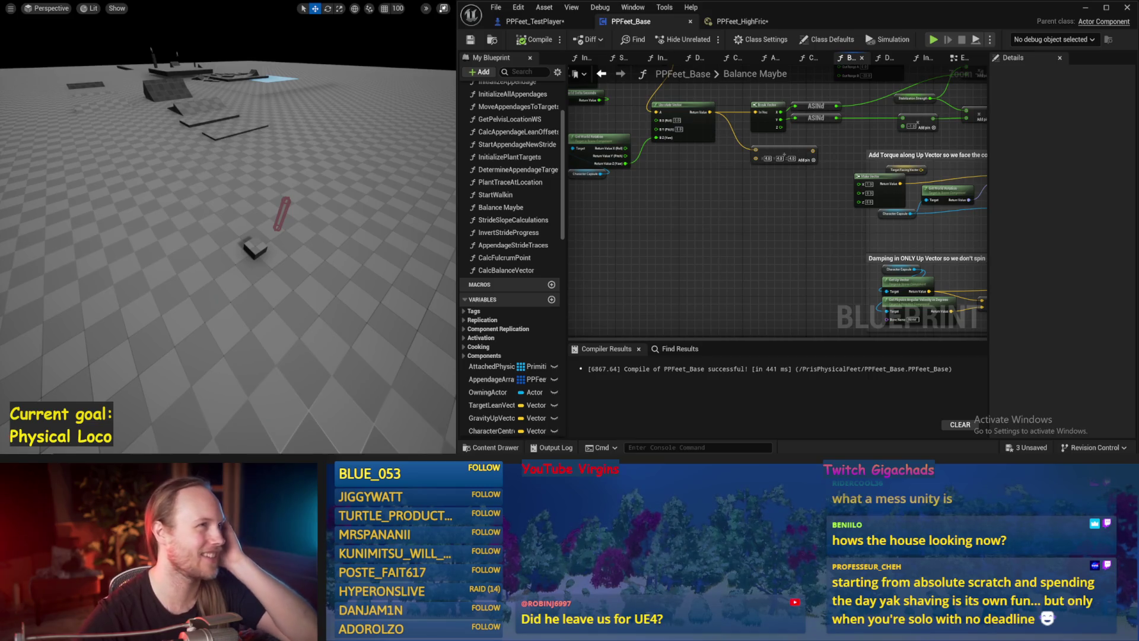
{"action": "left_click_drag", "start_coordinate": [802, 239], "coordinate": [664, 254]}
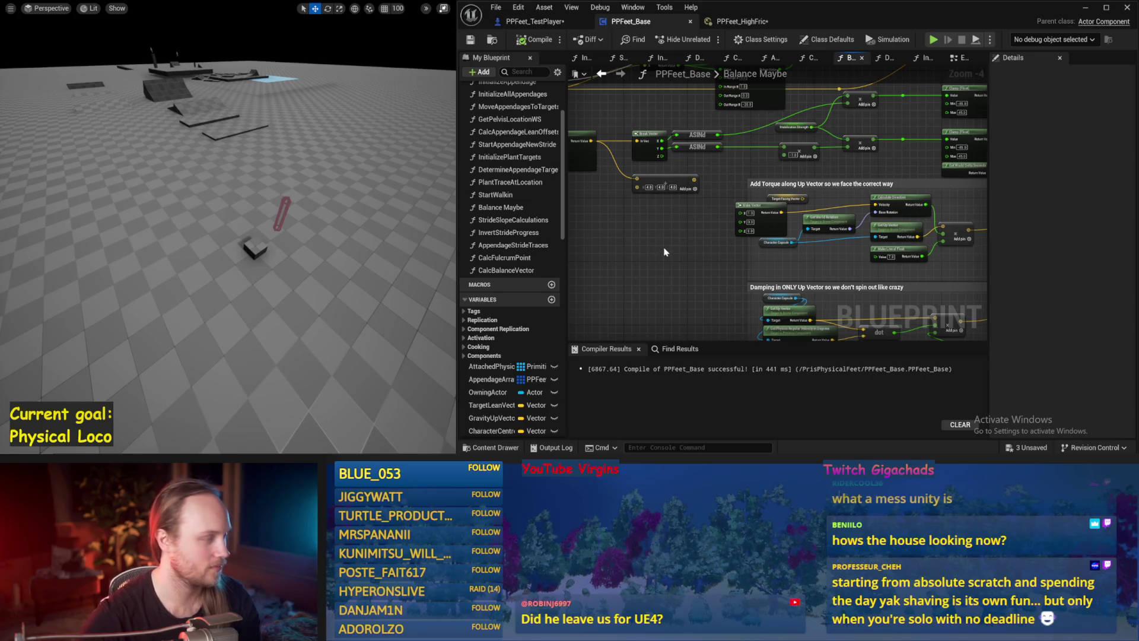
{"action": "mouse_move", "coordinate": [665, 254]}
{"action": "left_mouse_down"}
{"action": "mouse_move", "coordinate": [816, 199]}
{"action": "mouse_move", "coordinate": [709, 209]}
{"action": "left_mouse_up"}
{"action": "key", "text": "ctrl+s"}
{"action": "mouse_move", "coordinate": [639, 227]}
{"action": "left_mouse_down"}
{"action": "mouse_move", "coordinate": [630, 293]}
{"action": "mouse_move", "coordinate": [682, 281]}
{"action": "mouse_move", "coordinate": [730, 250]}
{"action": "mouse_move", "coordinate": [765, 246]}
{"action": "mouse_move", "coordinate": [774, 258]}
{"action": "mouse_move", "coordinate": [743, 240]}
{"action": "mouse_move", "coordinate": [715, 291]}
{"action": "mouse_move", "coordinate": [738, 266]}
{"action": "left_mouse_up"}
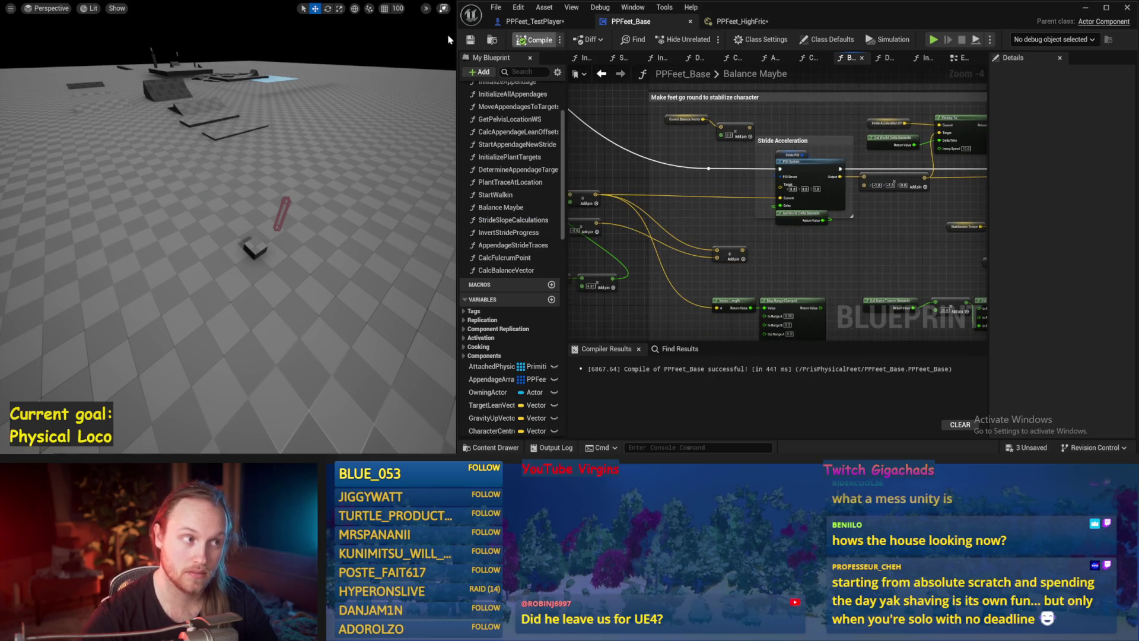
Run two short balance simulation tests, stopping each one.
{"action": "key", "text": "alt+s"}
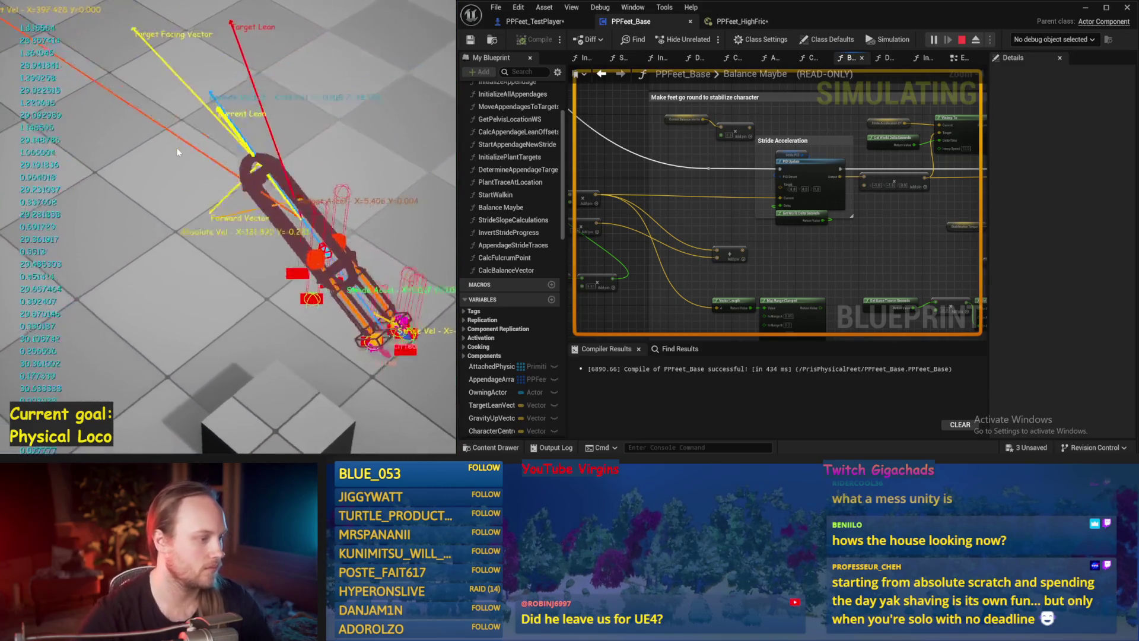
{"action": "key", "text": "Escape"}
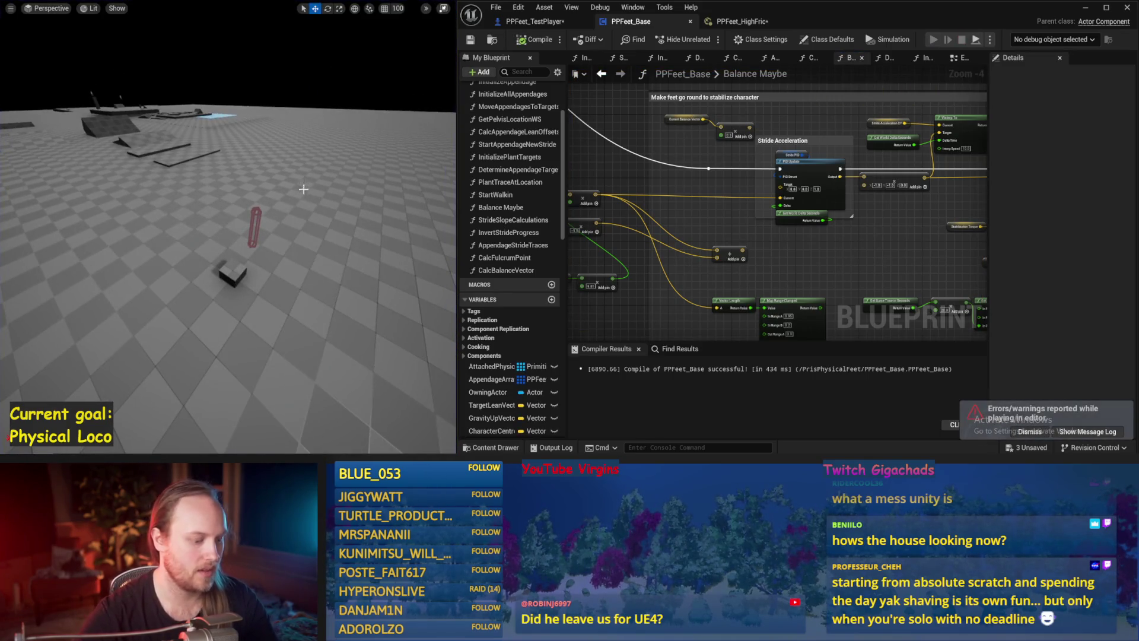
{"action": "key", "text": "alt+s"}
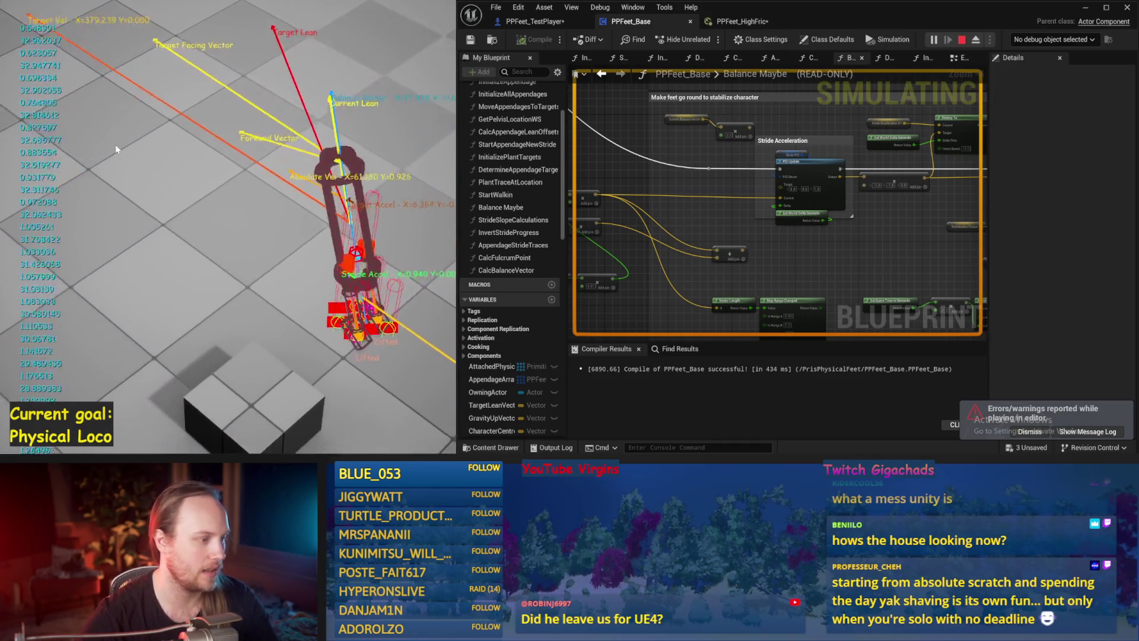
{"action": "key", "text": "Escape"}
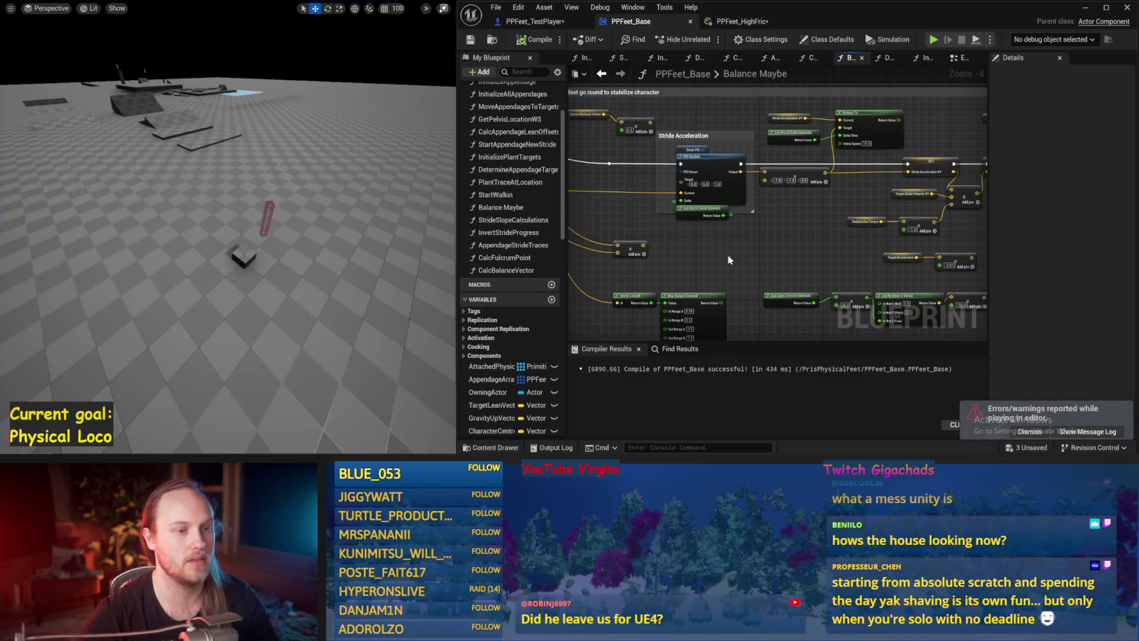
Rearrange the Target Lean Vector, Add, Character Capsule and Get Up Vector nodes, and save.
{"action": "left_click_drag", "start_coordinate": [782, 250], "coordinate": [823, 206]}
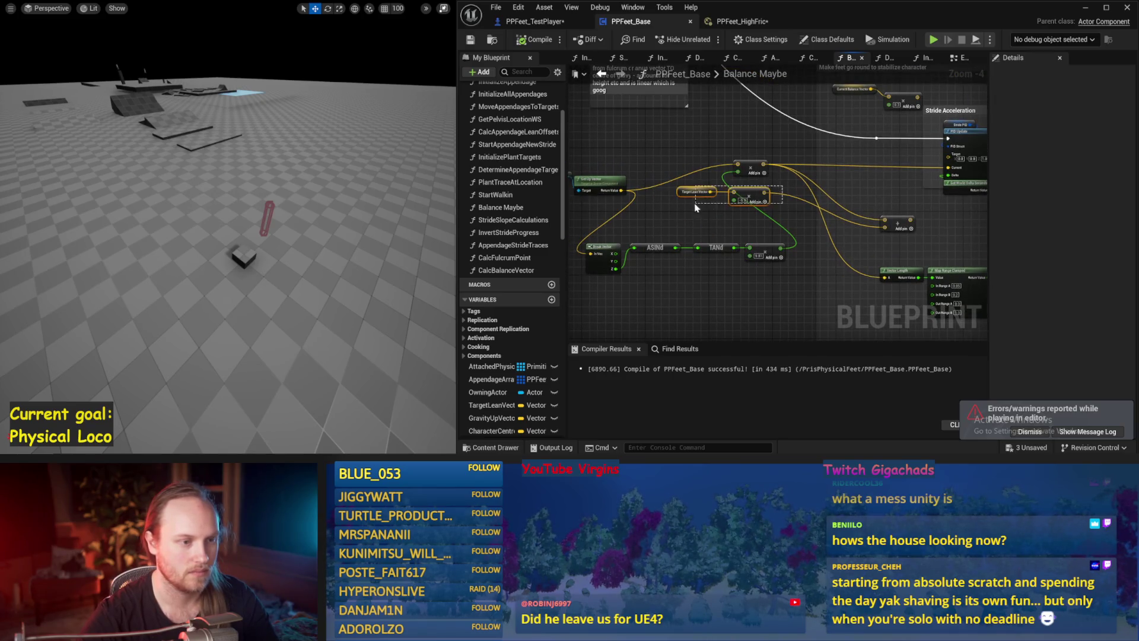
{"action": "mouse_move", "coordinate": [696, 193]}
{"action": "left_mouse_down"}
{"action": "mouse_move", "coordinate": [697, 296]}
{"action": "mouse_move", "coordinate": [757, 262]}
{"action": "mouse_move", "coordinate": [630, 261]}
{"action": "mouse_move", "coordinate": [630, 228]}
{"action": "mouse_move", "coordinate": [658, 196]}
{"action": "mouse_move", "coordinate": [640, 166]}
{"action": "mouse_move", "coordinate": [664, 190]}
{"action": "mouse_move", "coordinate": [760, 227]}
{"action": "left_mouse_up"}
{"action": "left_click", "coordinate": [697, 296]}
{"action": "left_click_drag", "start_coordinate": [700, 290], "coordinate": [771, 294]}
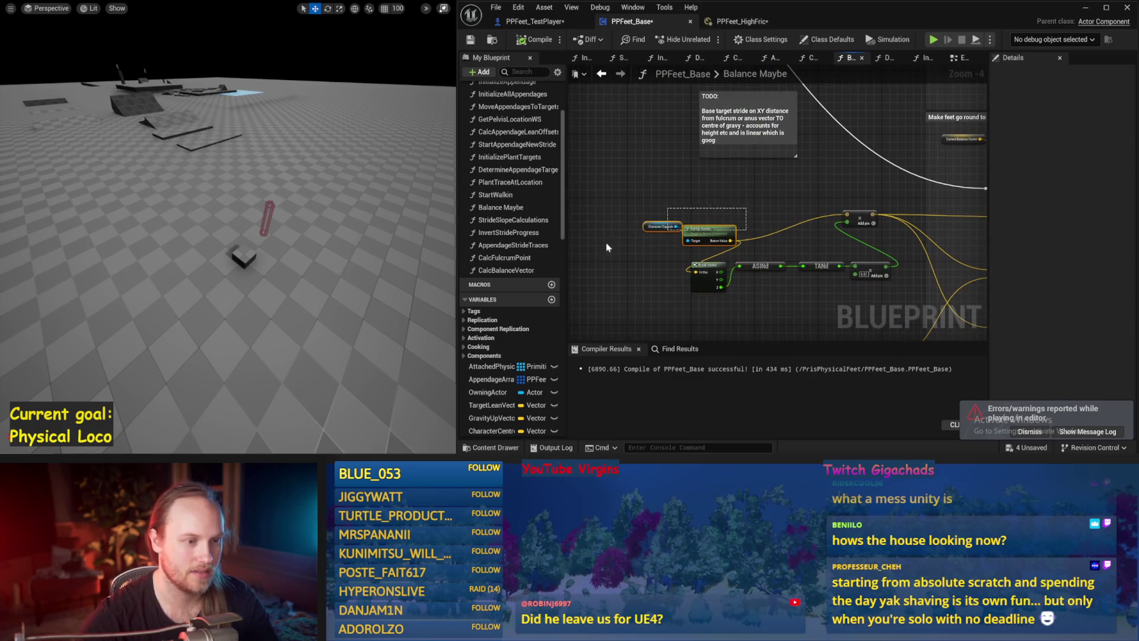
{"action": "left_click_drag", "start_coordinate": [706, 232], "coordinate": [692, 200]}
{"action": "mouse_move", "coordinate": [813, 241]}
{"action": "left_mouse_down"}
{"action": "mouse_move", "coordinate": [670, 214]}
{"action": "mouse_move", "coordinate": [740, 199]}
{"action": "left_mouse_up"}
{"action": "key", "text": "ctrl+s"}
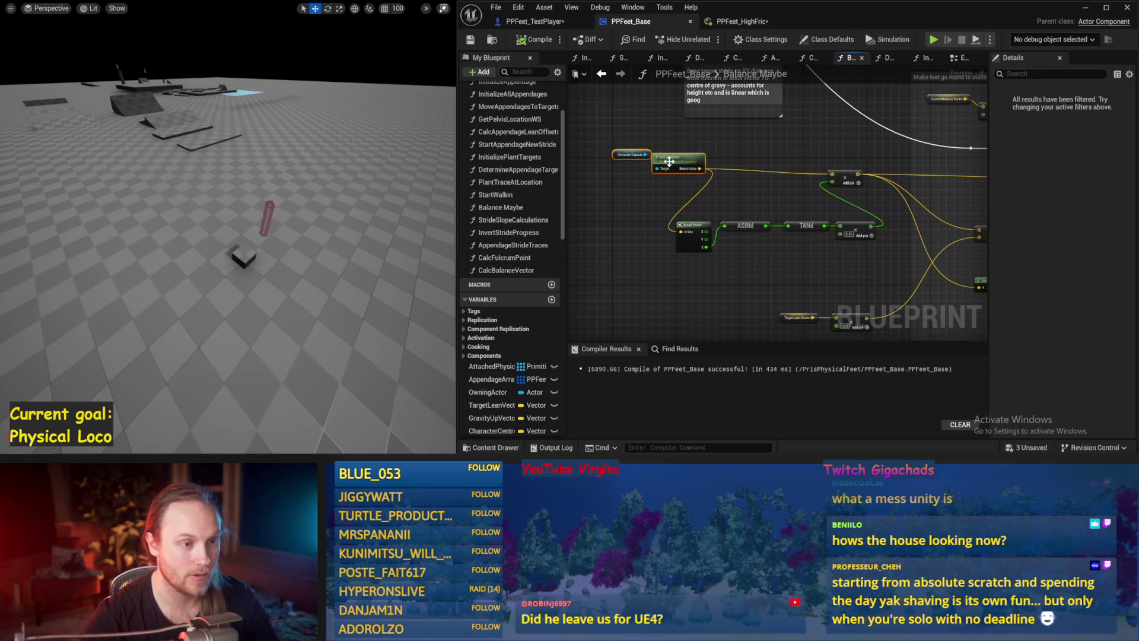
{"action": "left_click_drag", "start_coordinate": [680, 161], "coordinate": [682, 185]}
{"action": "left_click_drag", "start_coordinate": [749, 206], "coordinate": [606, 204]}
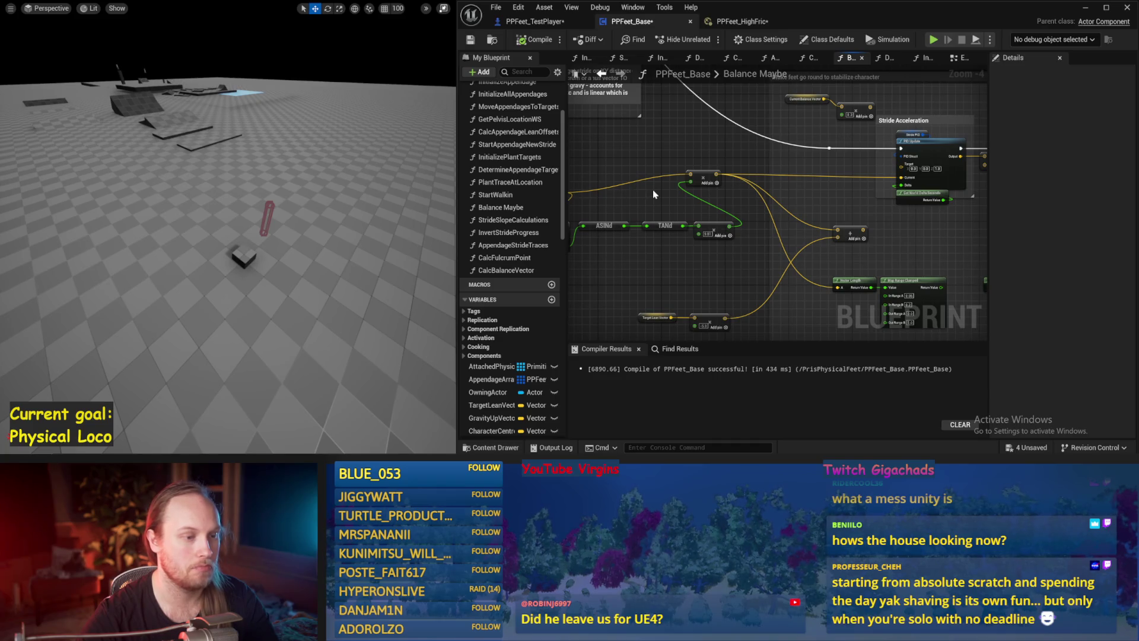
{"action": "left_click", "coordinate": [665, 226]}
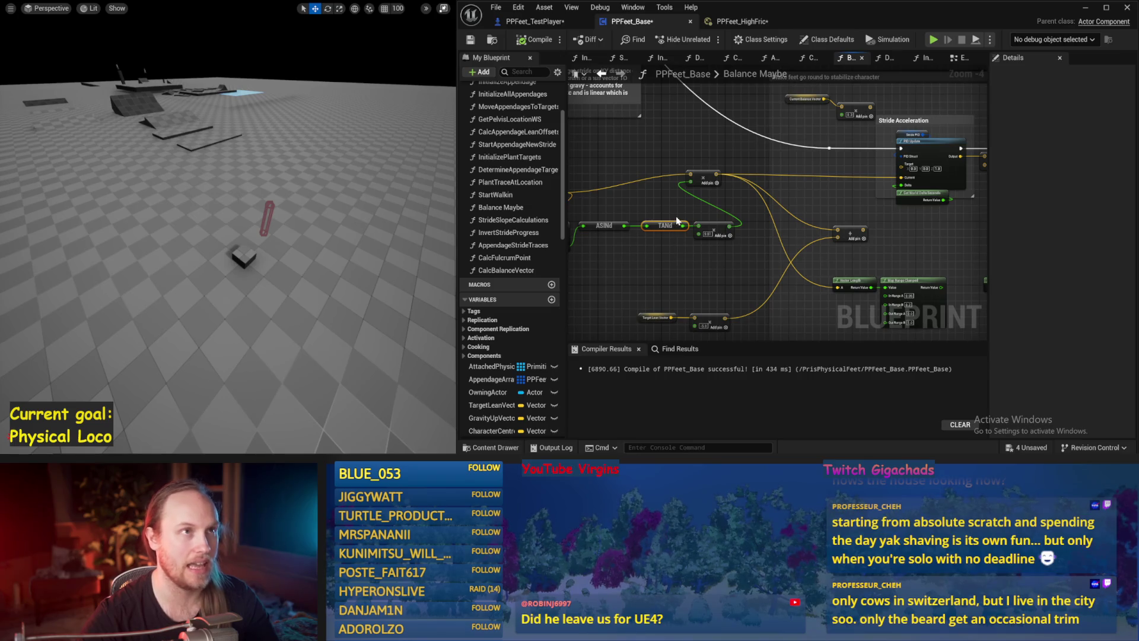
{"action": "left_click_drag", "start_coordinate": [671, 215], "coordinate": [674, 192]}
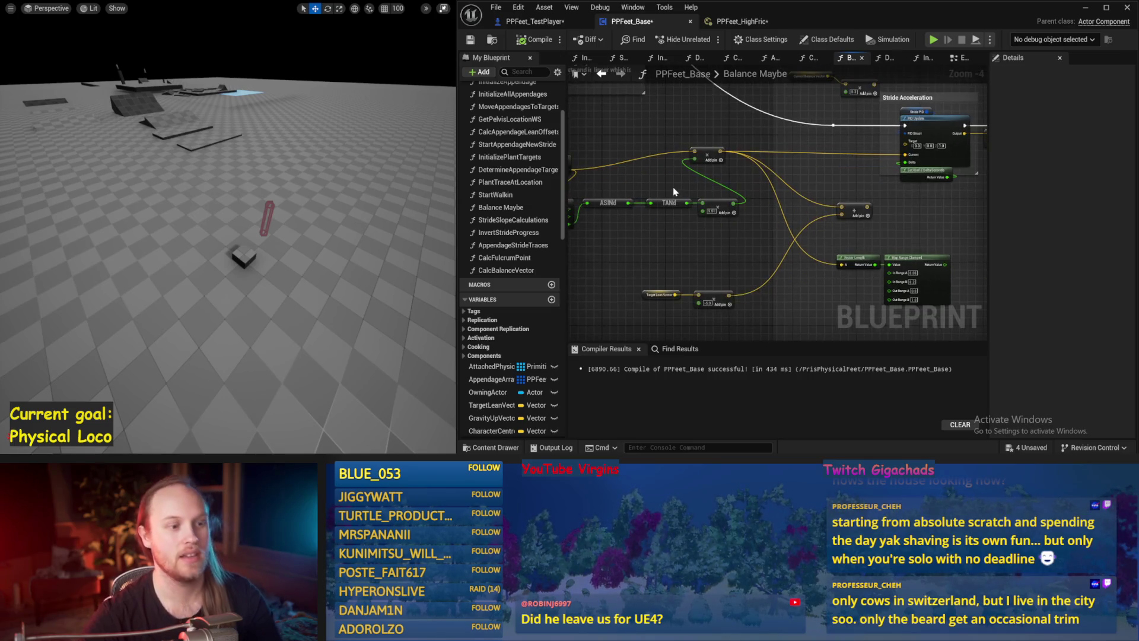
{"action": "left_click", "coordinate": [670, 228]}
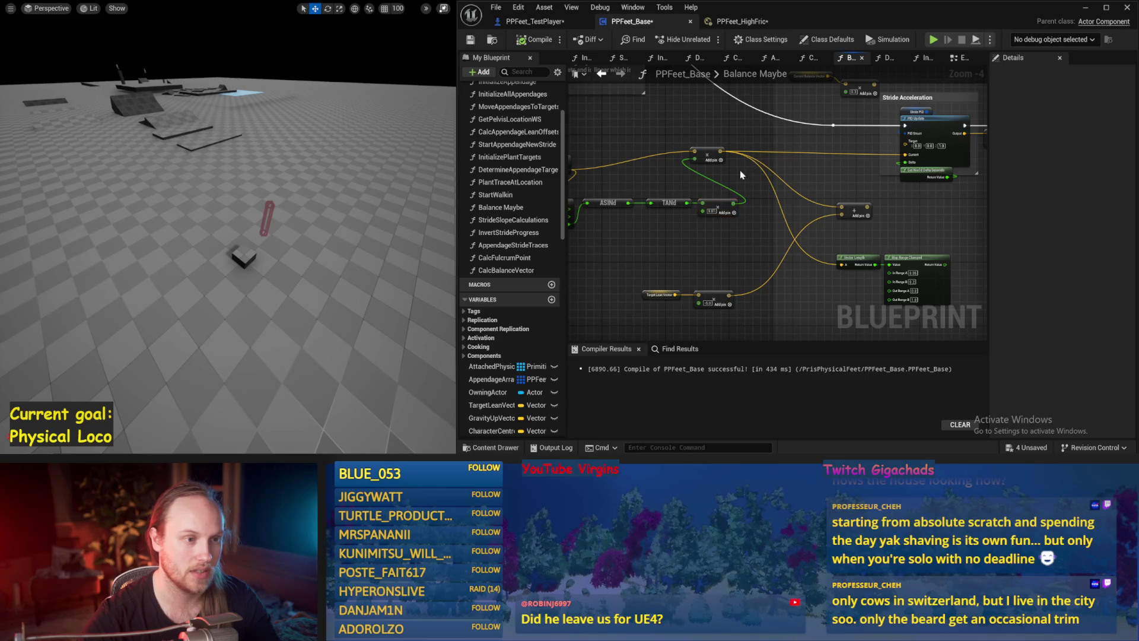
Feed the vector Return Value output into a new Normalize node.
{"action": "mouse_move", "coordinate": [620, 146]}
{"action": "left_mouse_down"}
{"action": "mouse_move", "coordinate": [615, 172]}
{"action": "mouse_move", "coordinate": [666, 175]}
{"action": "left_mouse_up"}
{"action": "left_click_drag", "start_coordinate": [613, 200], "coordinate": [660, 158]}
{"action": "type", "text": "normal"}
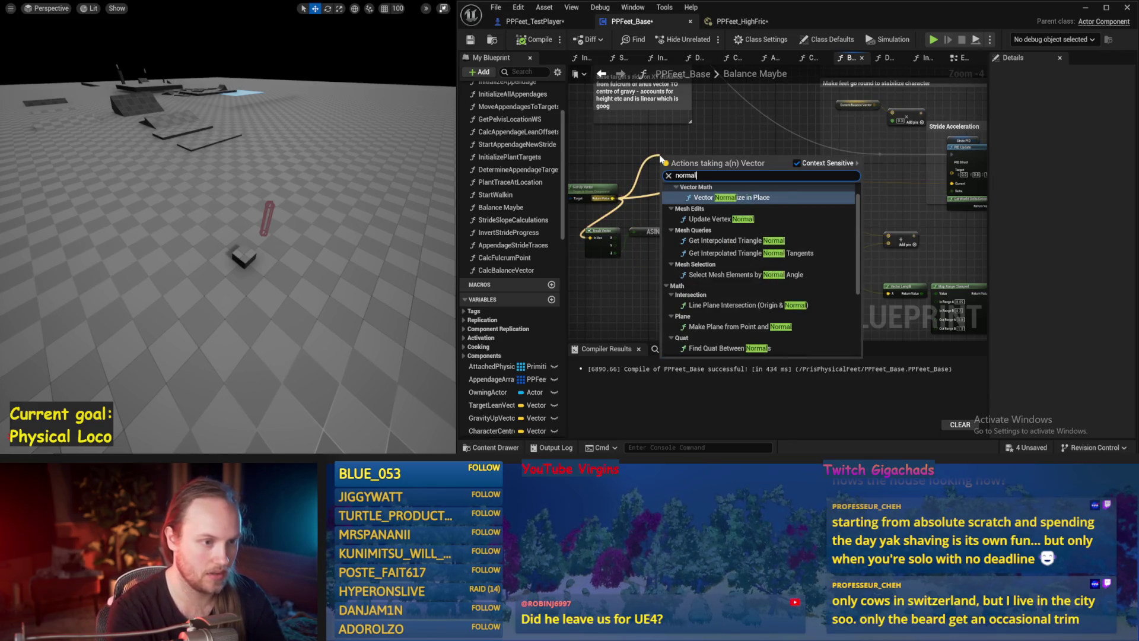
{"action": "key", "text": "BackSpace"}
{"action": "type", "text": "ize"}
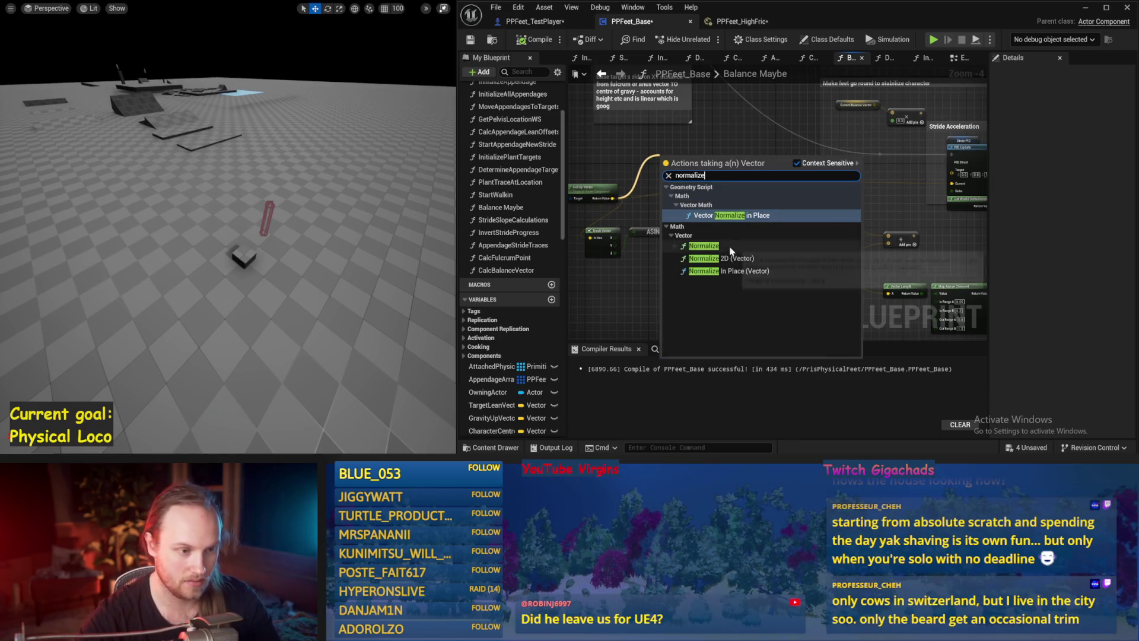
{"action": "left_click", "coordinate": [730, 258]}
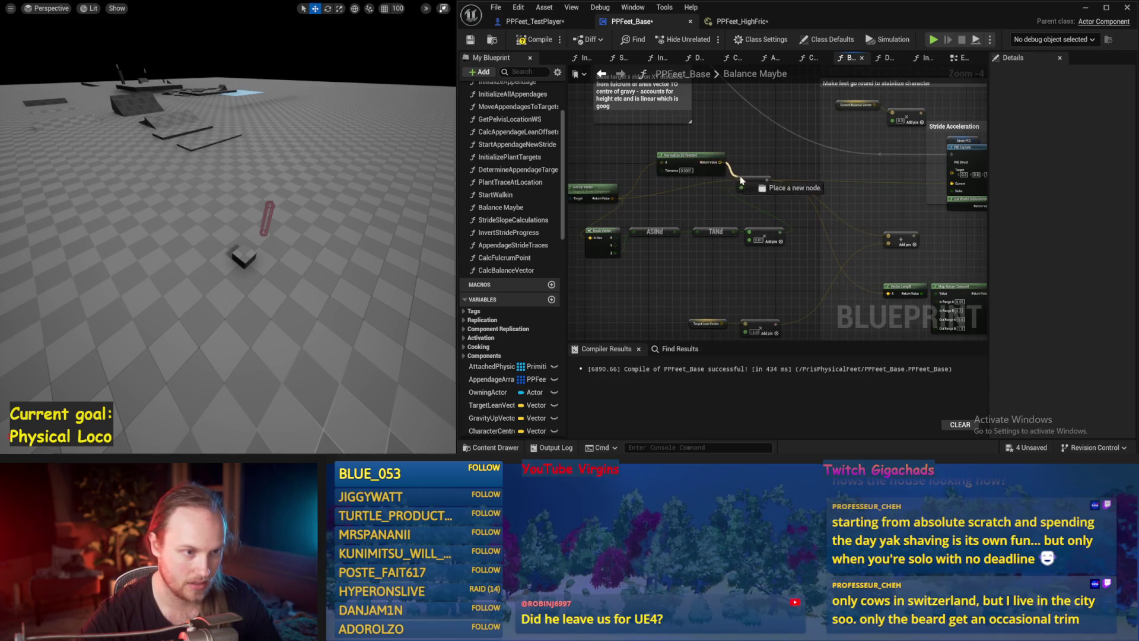
{"action": "mouse_move", "coordinate": [803, 155]}
{"action": "left_mouse_down"}
{"action": "mouse_move", "coordinate": [690, 167]}
{"action": "mouse_move", "coordinate": [681, 205]}
{"action": "left_mouse_up"}
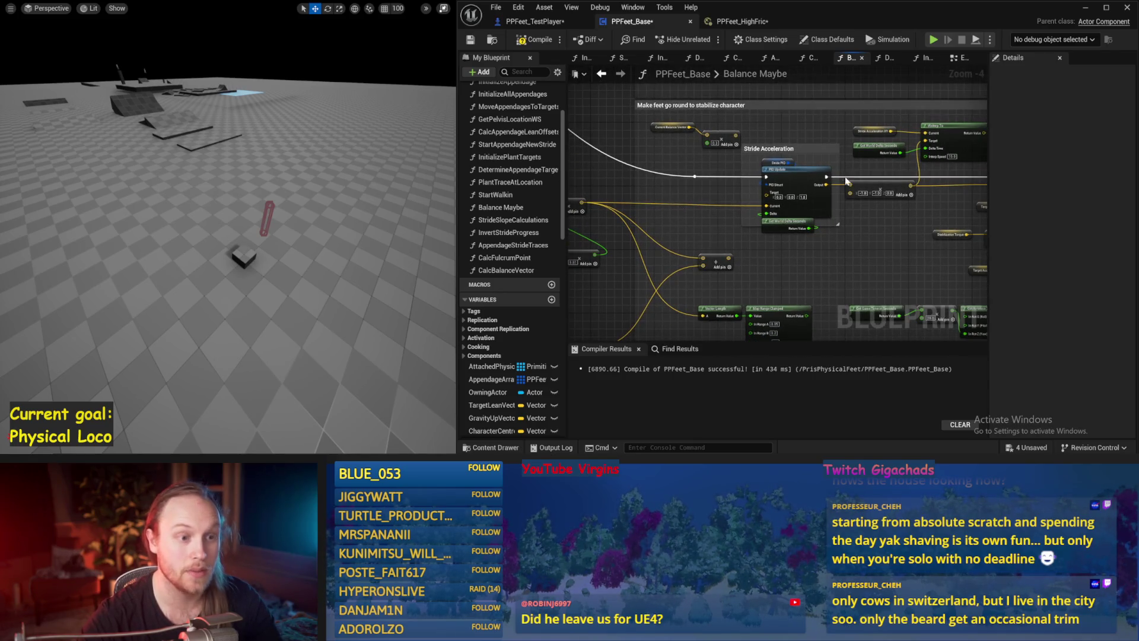
{"action": "left_click", "coordinate": [532, 21]}
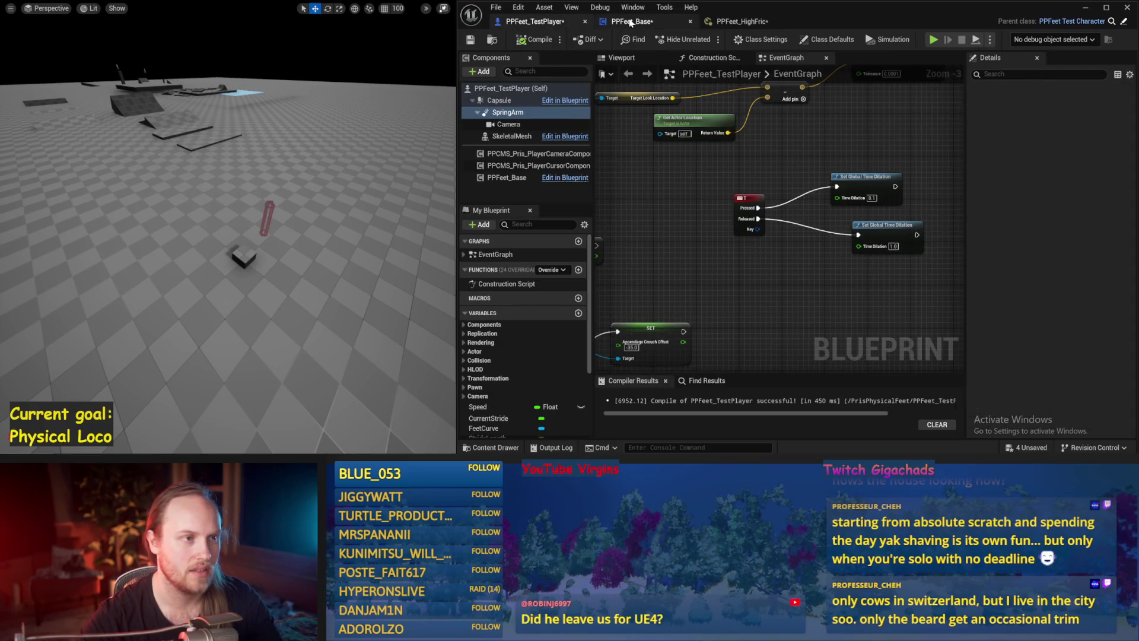
Back in PPFeet_Base, save, move the Add node right, and run a quick simulation.
{"action": "left_click", "coordinate": [630, 23]}
{"action": "left_click", "coordinate": [471, 39]}
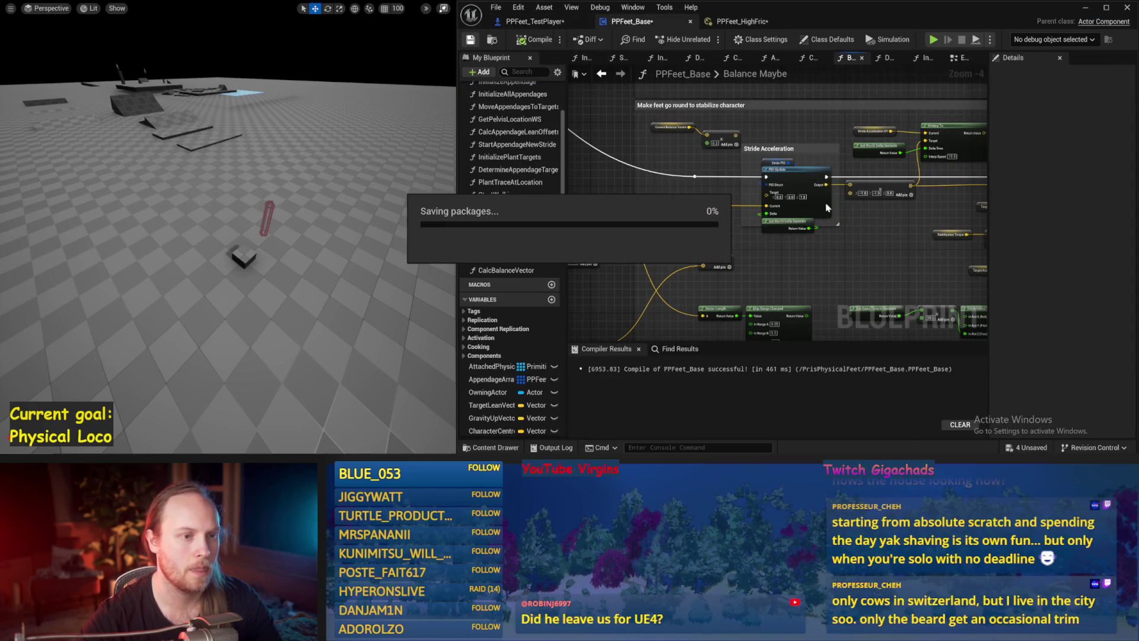
{"action": "left_click_drag", "start_coordinate": [796, 266], "coordinate": [821, 223]}
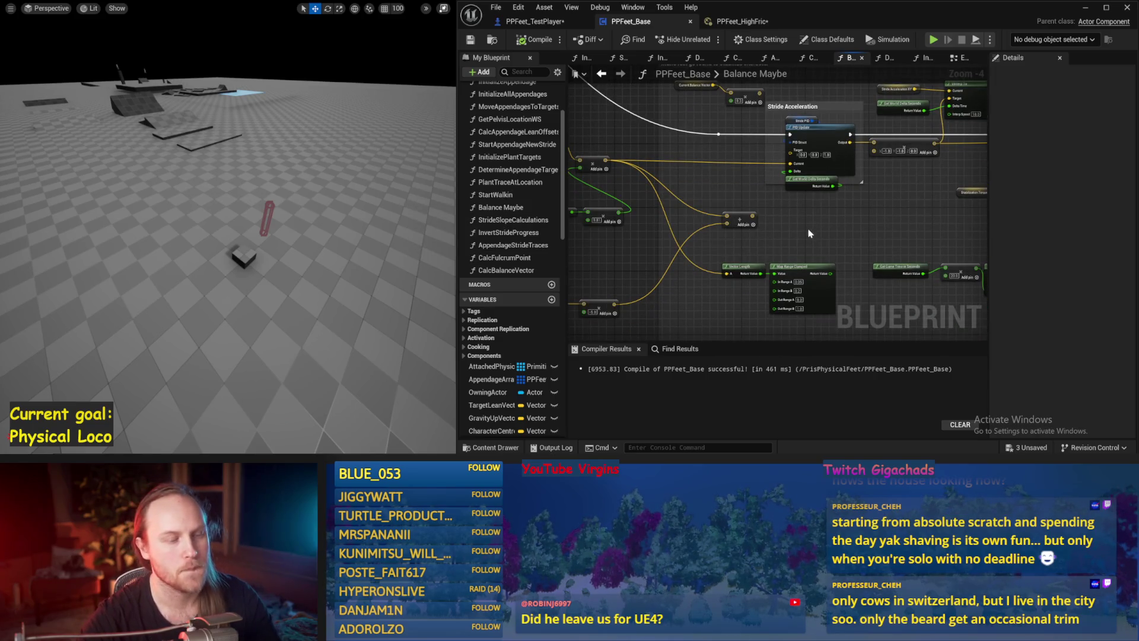
{"action": "left_click_drag", "start_coordinate": [733, 207], "coordinate": [774, 203]}
{"action": "left_click_drag", "start_coordinate": [794, 145], "coordinate": [839, 152]}
{"action": "mouse_move", "coordinate": [703, 178]}
{"action": "left_mouse_down"}
{"action": "mouse_move", "coordinate": [778, 186]}
{"action": "mouse_move", "coordinate": [676, 166]}
{"action": "left_mouse_up"}
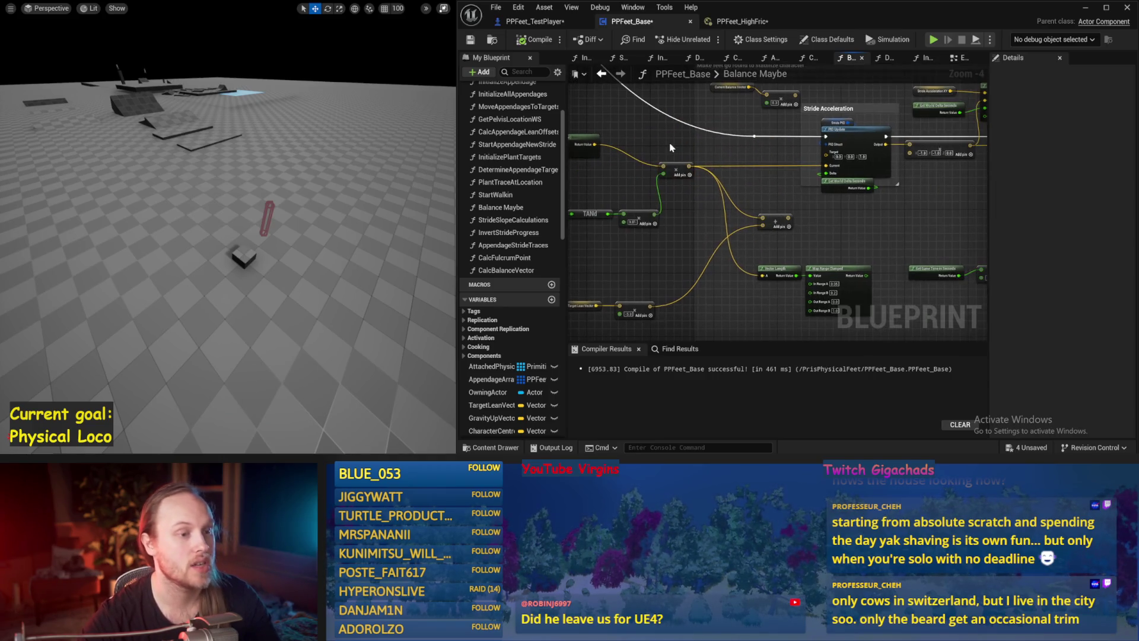
{"action": "key", "text": "alt+p"}
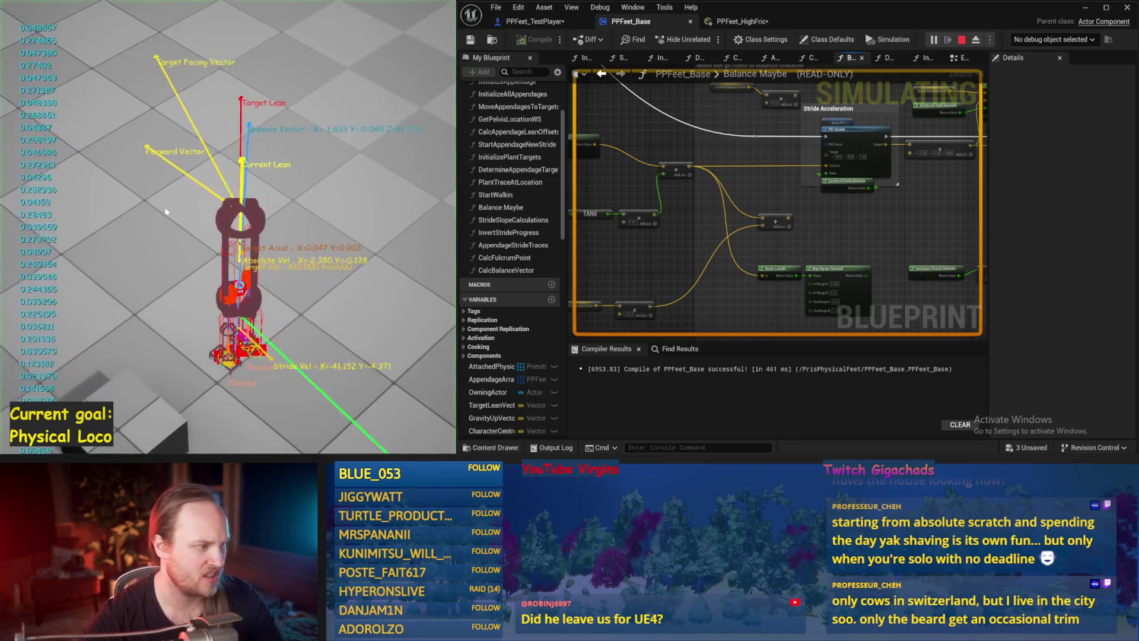
{"action": "key", "text": "Escape"}
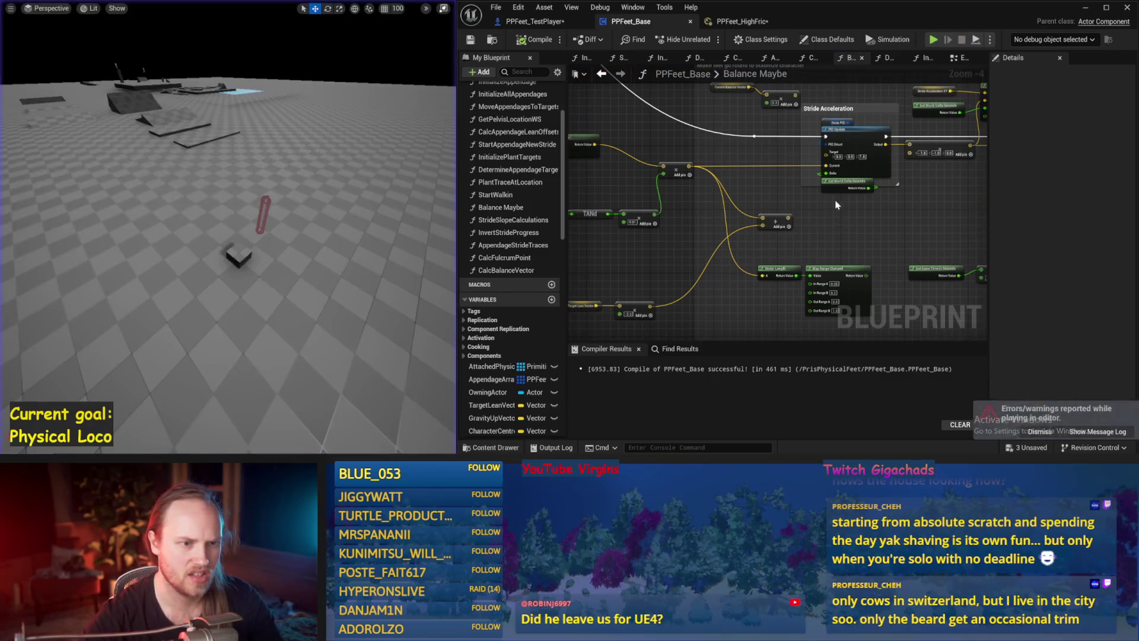
Check the Stride PID factors, pull a wire from the Add output, and retest.
{"action": "left_click", "coordinate": [692, 144]}
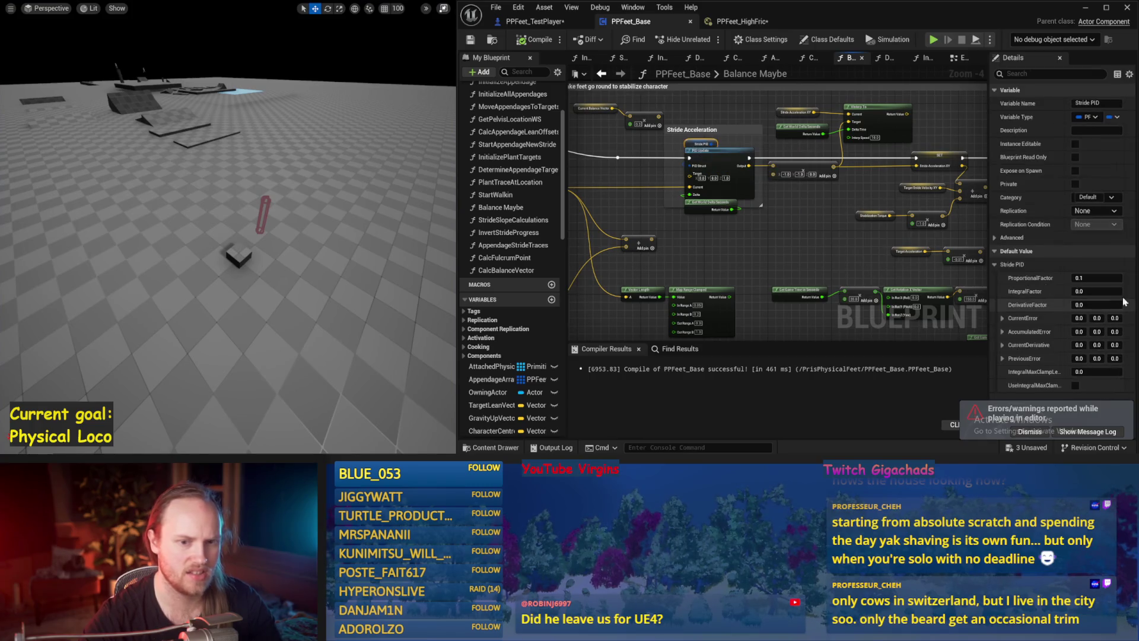
{"action": "left_click_drag", "start_coordinate": [630, 229], "coordinate": [731, 229]}
{"action": "mouse_move", "coordinate": [655, 189]}
{"action": "left_mouse_down"}
{"action": "mouse_move", "coordinate": [858, 240]}
{"action": "mouse_move", "coordinate": [824, 201]}
{"action": "mouse_move", "coordinate": [898, 170]}
{"action": "left_mouse_up"}
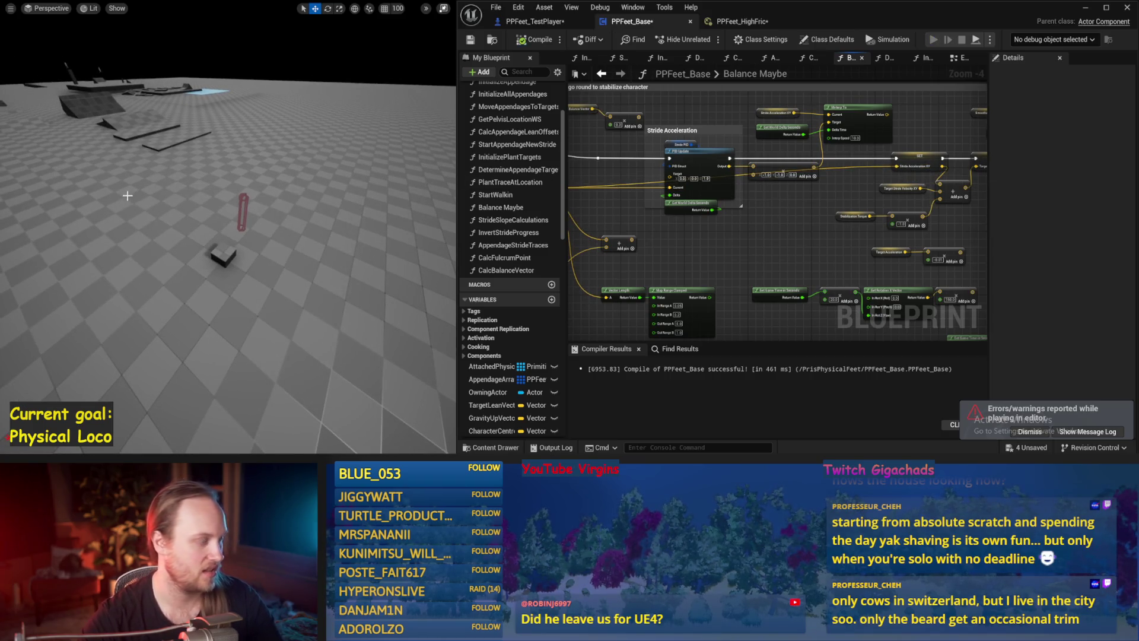
{"action": "key", "text": "alt+p"}
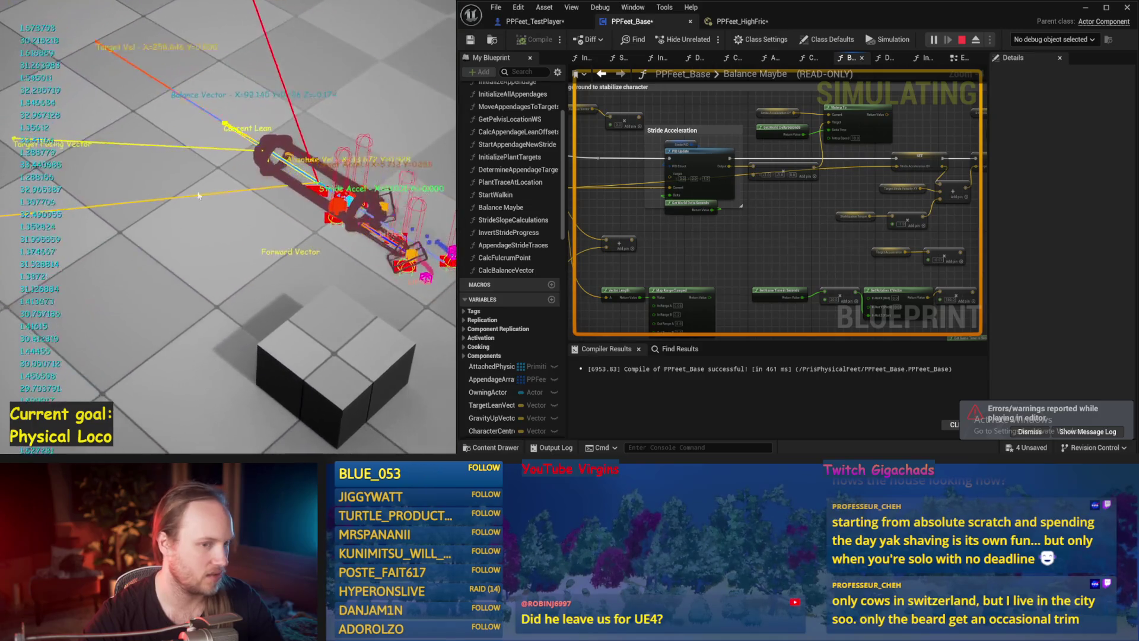
{"action": "key", "text": "Escape"}
Save the Blueprint, end the test session, and start a fresh balance simulation.
{"action": "scroll", "coordinate": [762, 196], "scroll_direction": "up", "scroll_amount": 2}
{"action": "left_click_drag", "start_coordinate": [762, 197], "coordinate": [747, 194]}
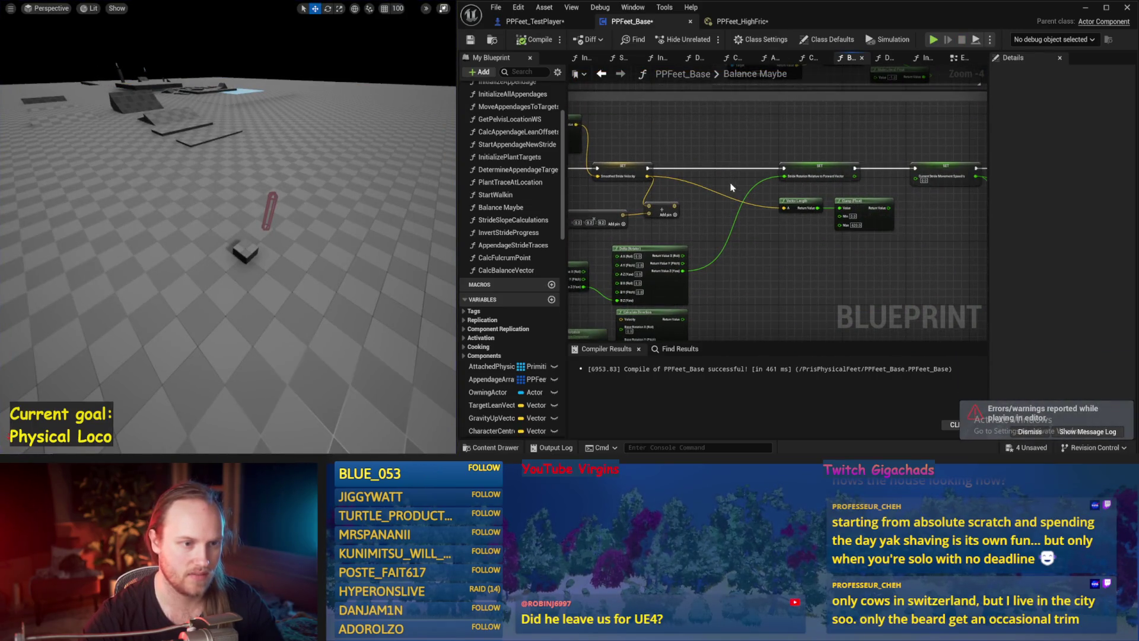
{"action": "mouse_move", "coordinate": [894, 218]}
{"action": "left_mouse_down"}
{"action": "mouse_move", "coordinate": [801, 217]}
{"action": "mouse_move", "coordinate": [820, 181]}
{"action": "left_mouse_up"}
{"action": "left_click", "coordinate": [471, 42]}
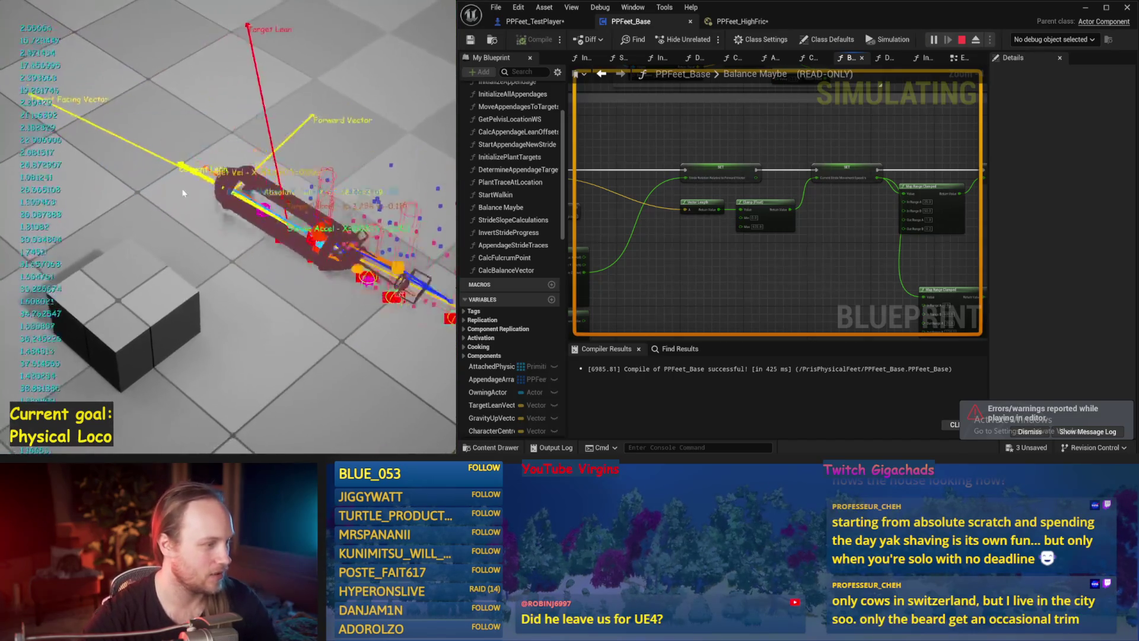
{"action": "key", "text": "Escape"}
{"action": "key", "text": "alt+p"}
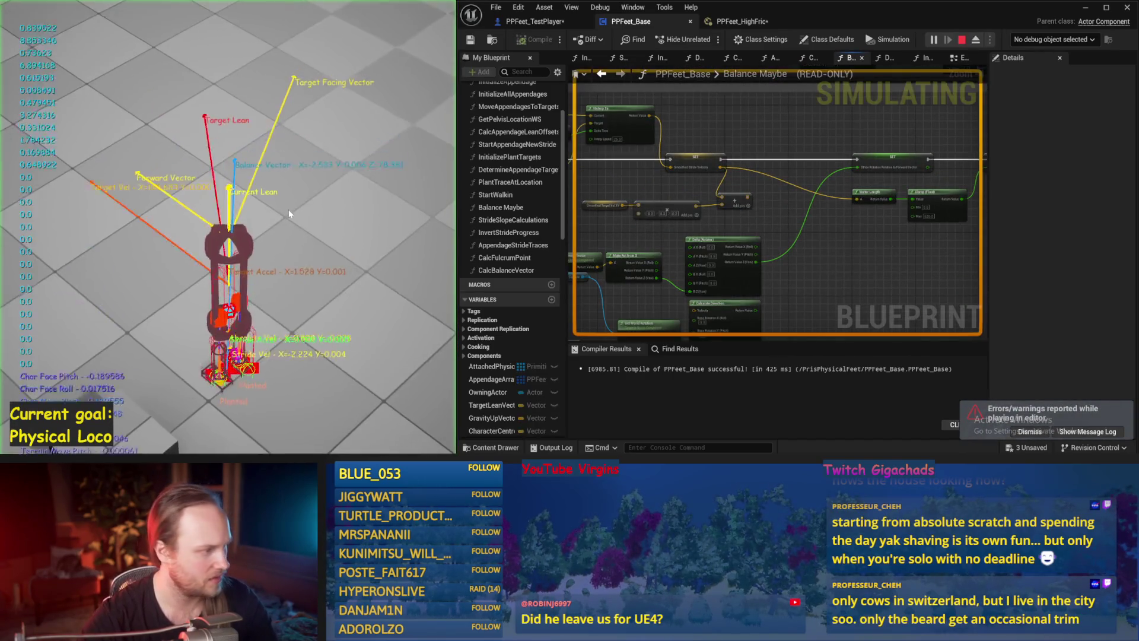